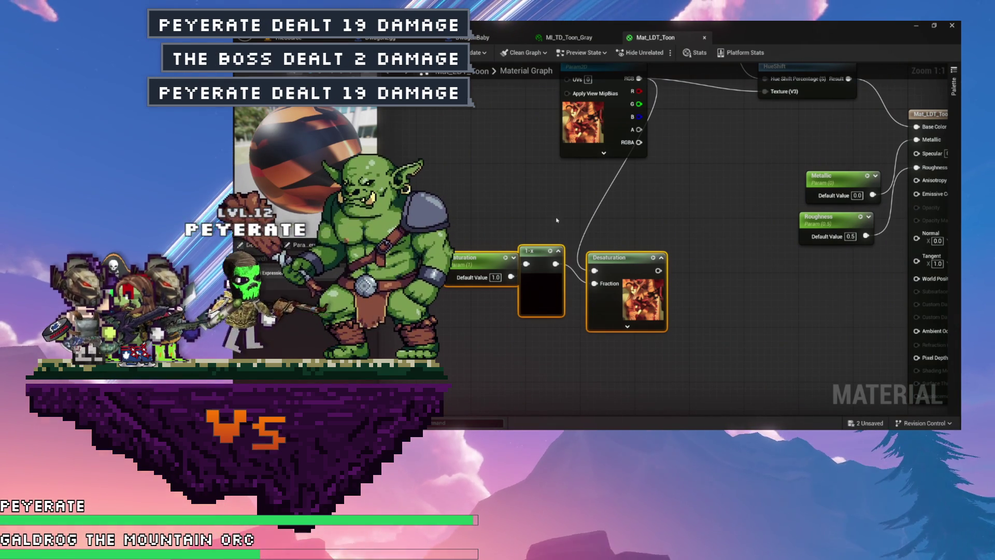
- Space out the Diffuse, HueShift and Hue nodes in the Mat_LDT_Toon graph
mouse_move(538, 222)
left_mouse_down()
mouse_move(440, 238)
mouse_move(471, 295)
left_mouse_up()
left_click_drag(424, 149, 446, 161)
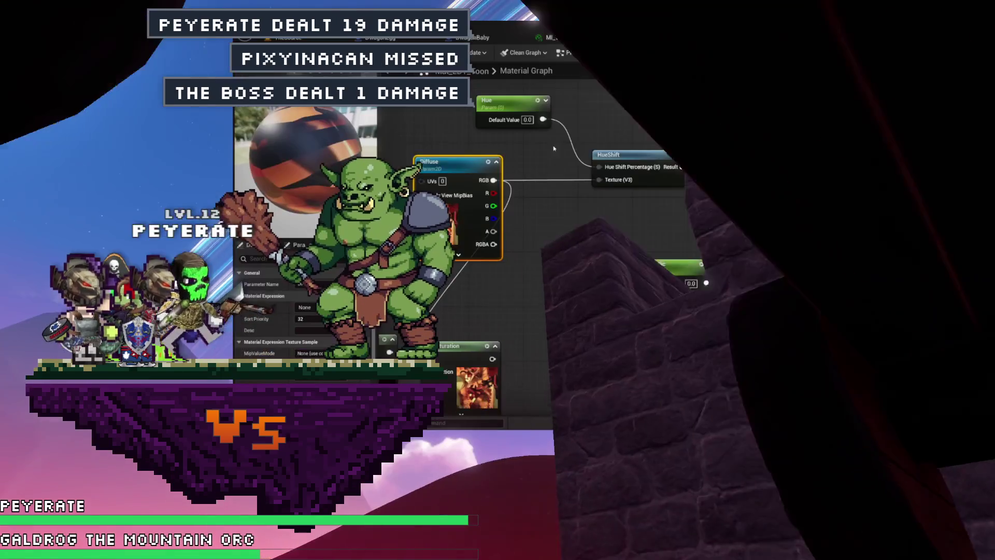
left_click_drag(638, 156, 632, 155)
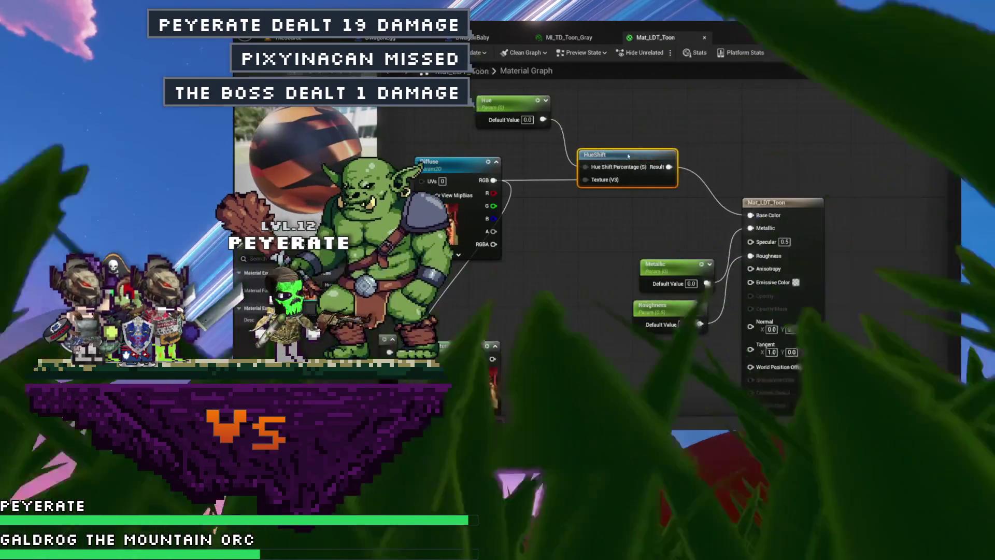
left_click_drag(611, 217, 665, 259)
left_click(539, 149)
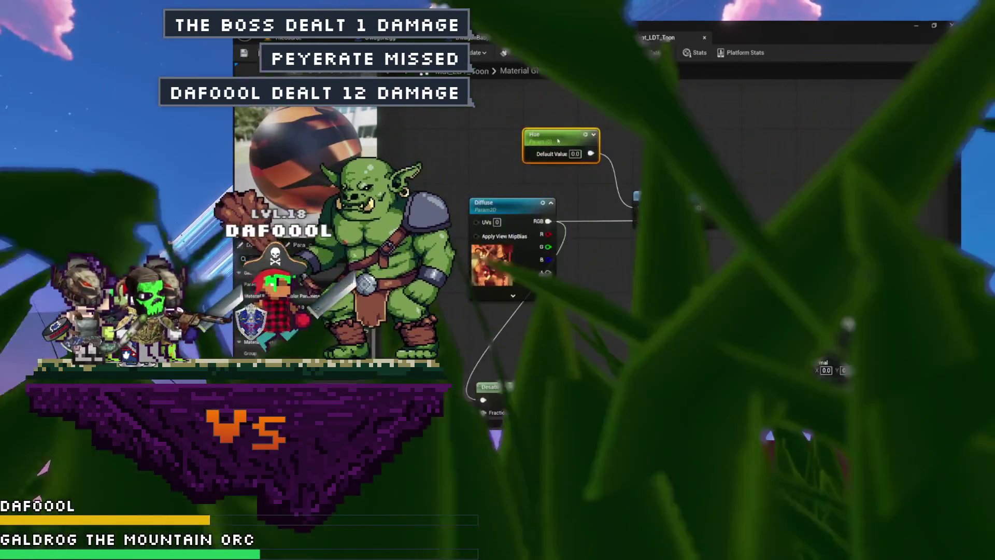
left_click_drag(539, 149, 502, 138)
left_click(447, 141)
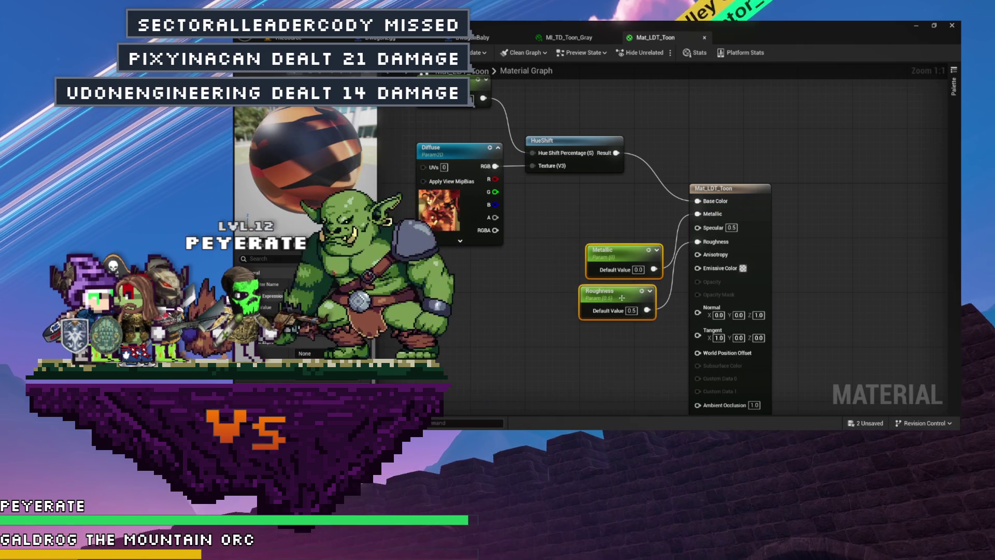
- Move Metallic and Roughness down-left, apply the material, and regroup Hue, Diffuse and HueShift
left_click_drag(625, 251, 489, 267)
left_click_drag(547, 255, 645, 255)
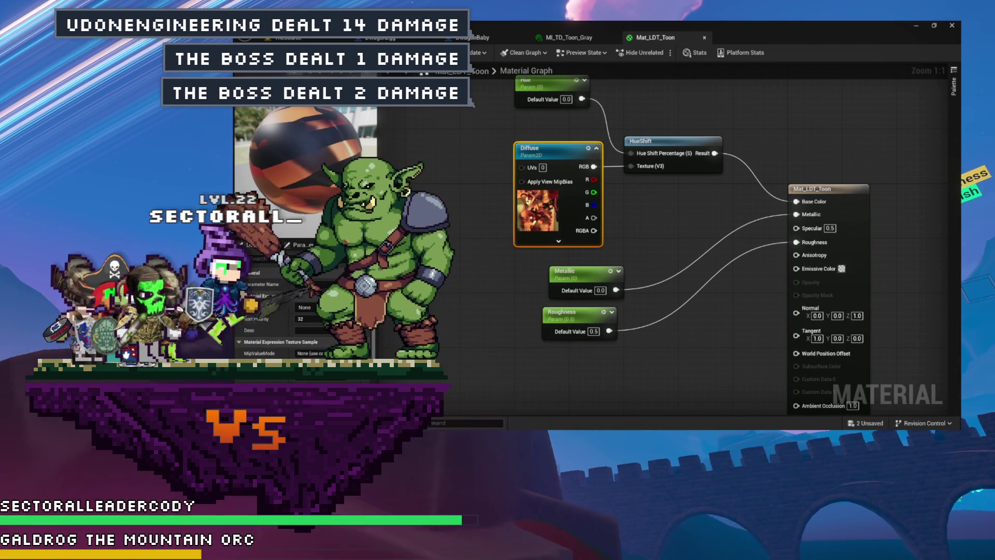
key("ctrl+s")
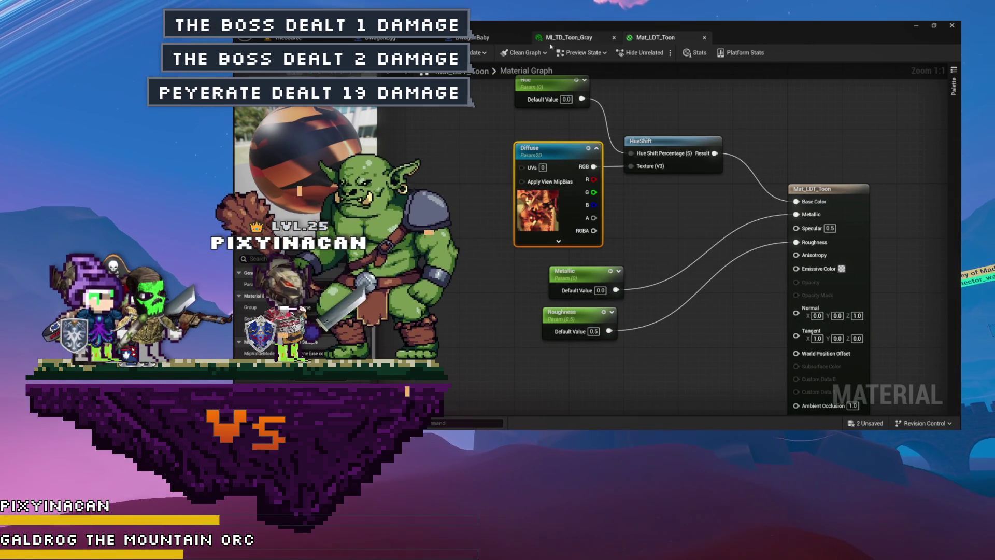
left_click(566, 37)
left_click(653, 39)
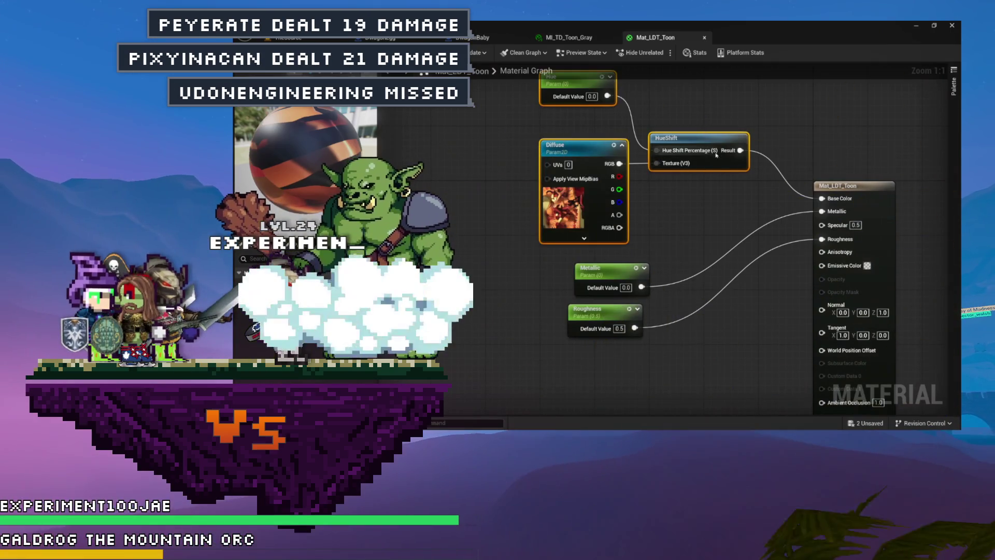
mouse_move(700, 148)
left_mouse_down()
mouse_move(601, 176)
mouse_move(601, 198)
mouse_move(496, 162)
mouse_move(607, 179)
left_mouse_up()
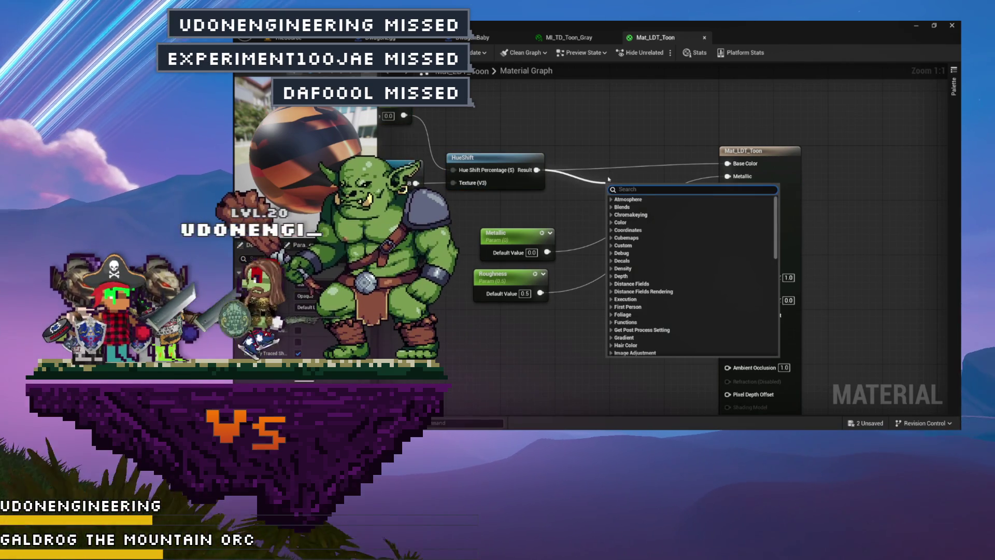
- Add a Multiply node after HueShift and a constant converted into a GlowStrength parameter
type("multiply")
key("Return")
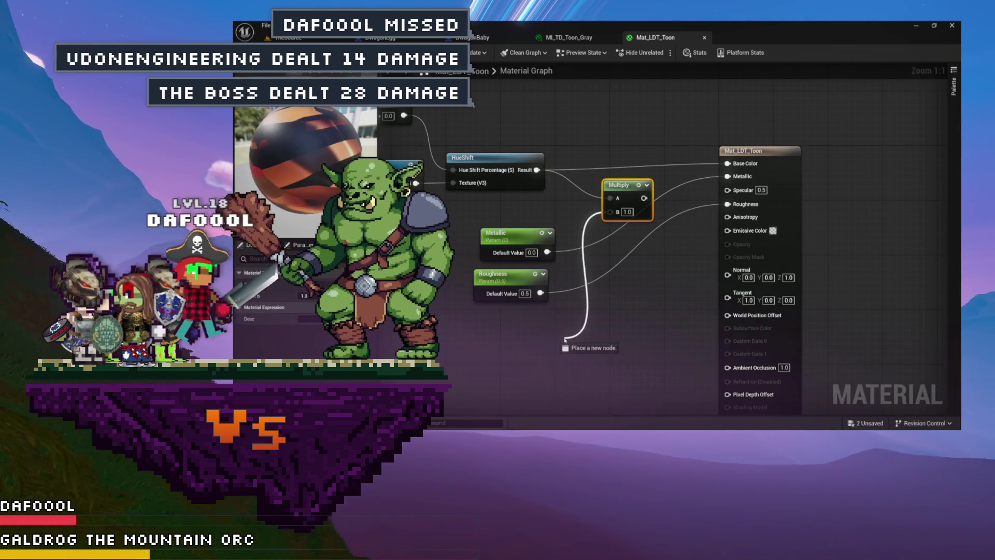
left_click(518, 328)
right_click(530, 332)
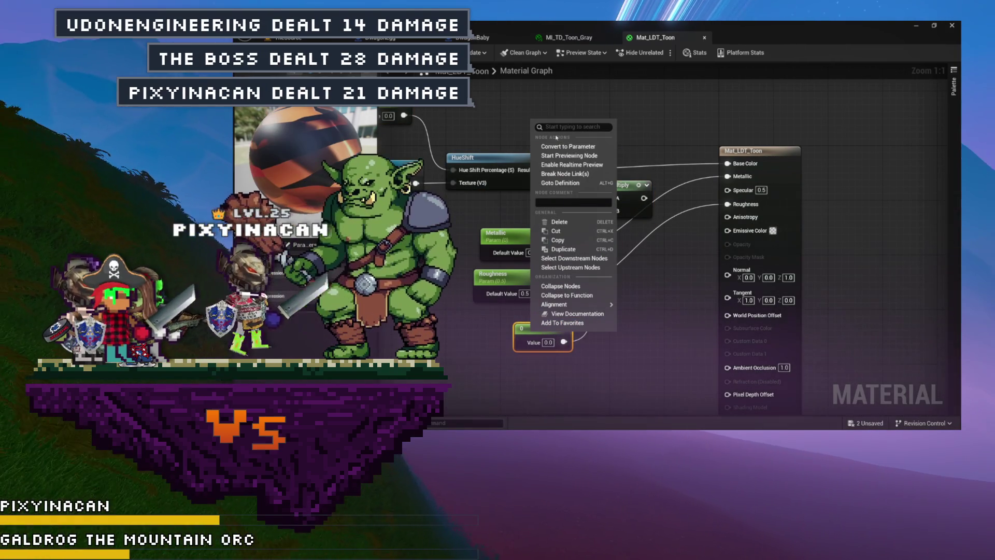
left_click(556, 147)
type("GlowStrength")
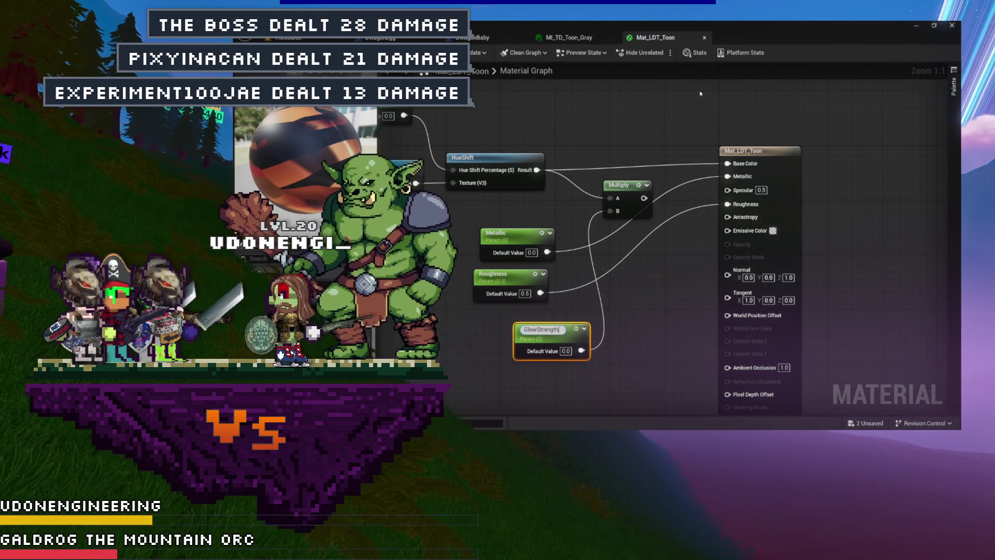
key("Return")
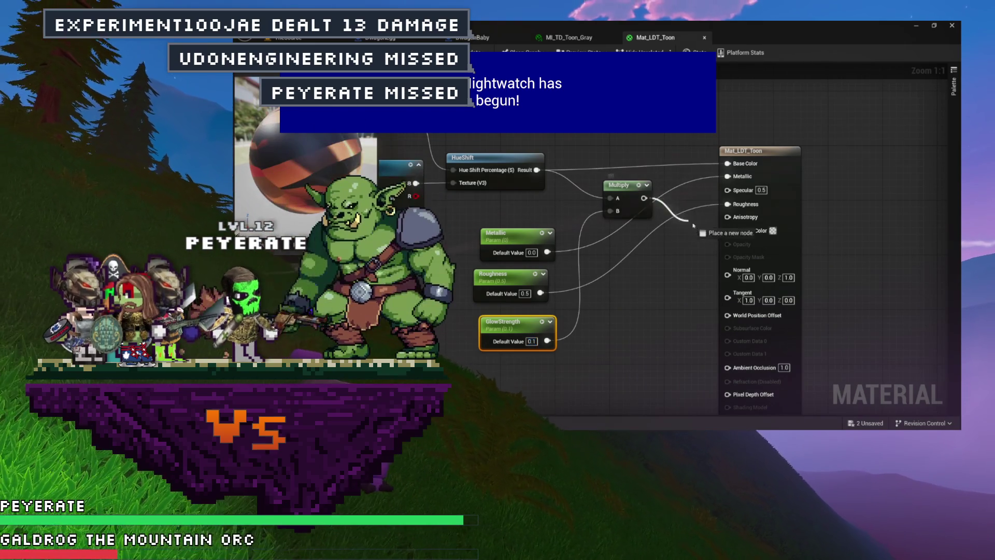
- Wire the Multiply result into Emissive Color and tidy the Multiply, Metallic and Roughness nodes
left_click_drag(747, 176, 728, 230)
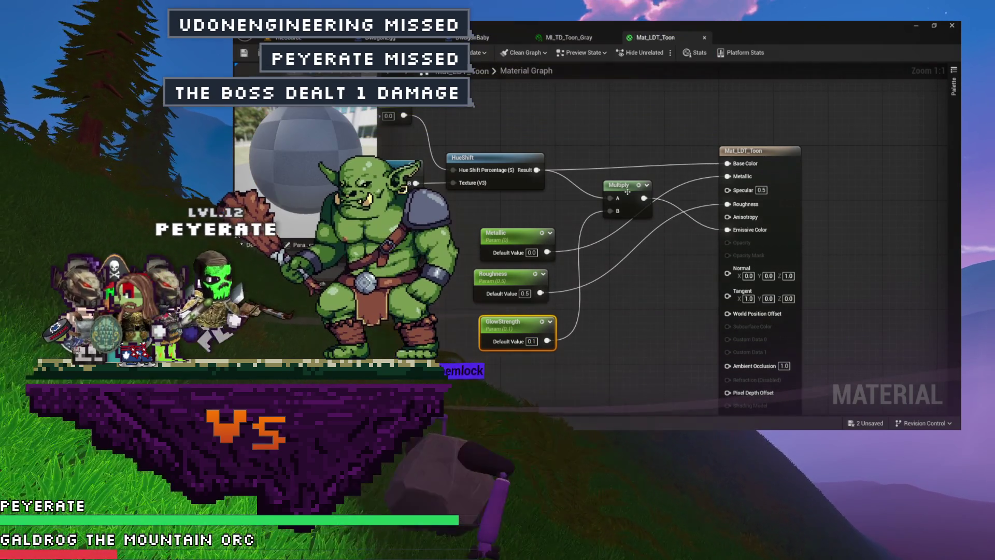
left_click_drag(628, 189, 635, 230)
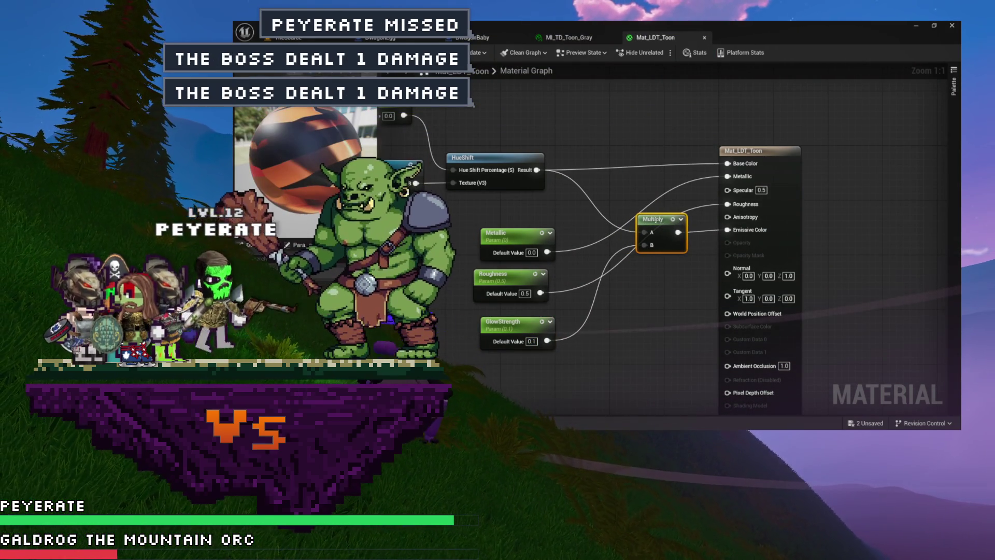
left_click_drag(502, 279, 495, 254)
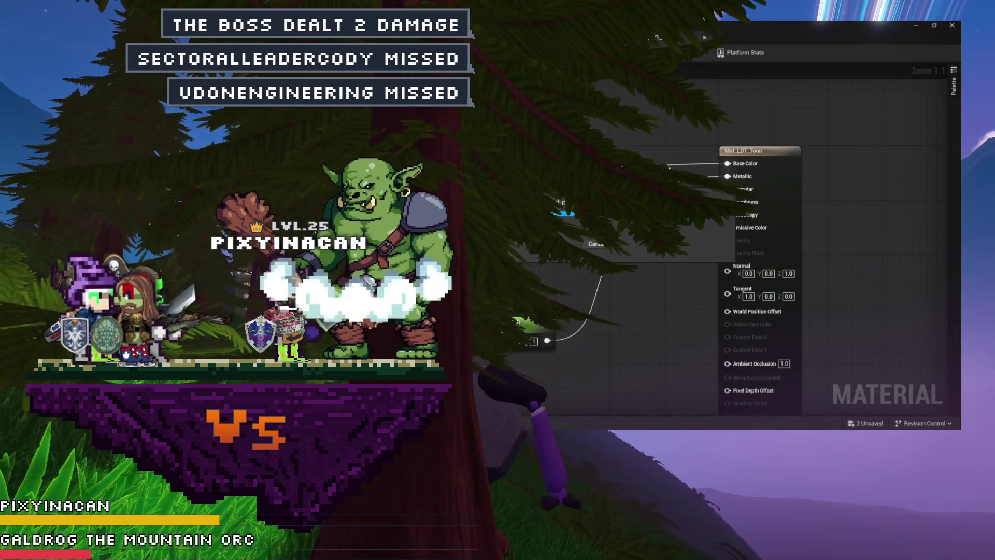
- Pan the material graph to reveal more nodes and select the Hue parameter node
mouse_move(588, 268)
left_mouse_down()
mouse_move(749, 290)
mouse_move(739, 295)
left_mouse_up()
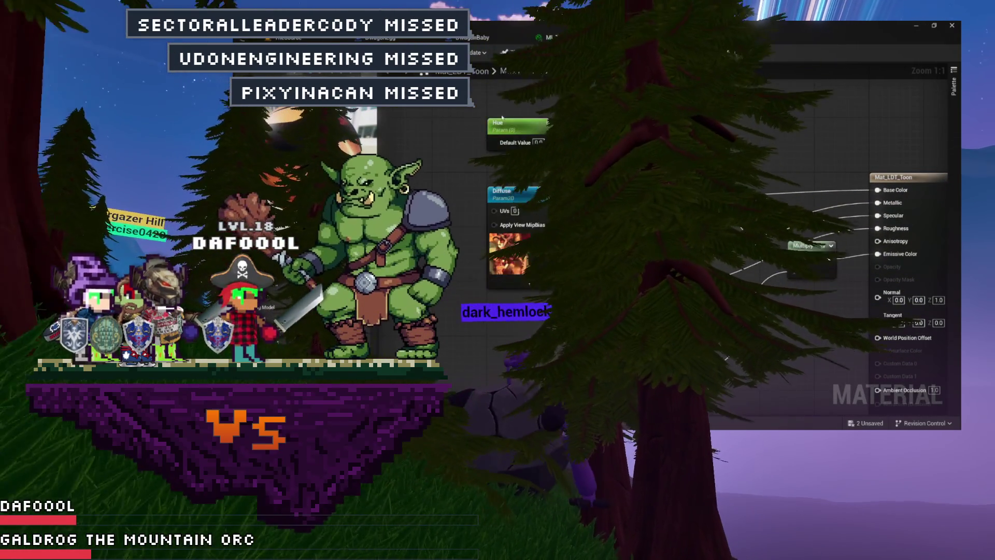
left_click(507, 147)
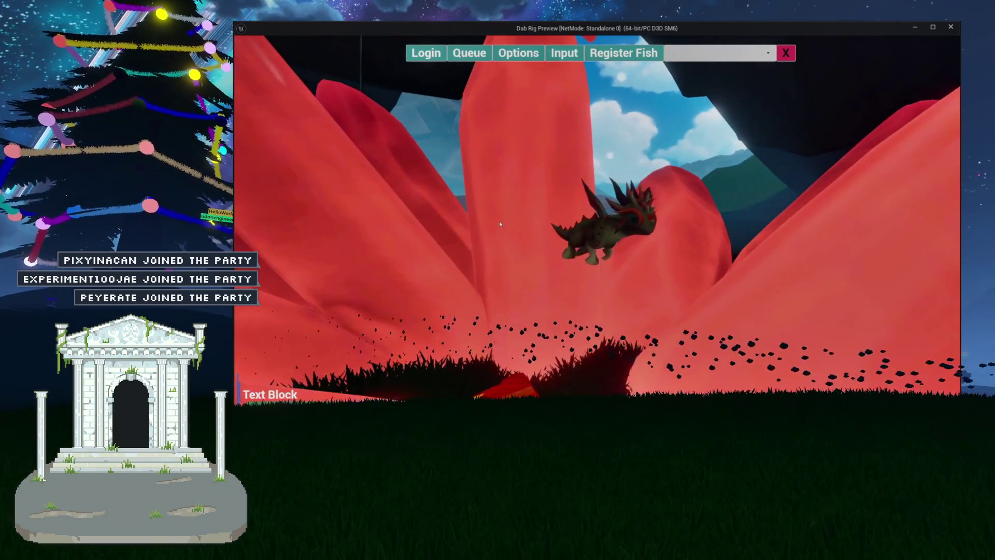
- Stop the running game preview and bring up the Mat_LDT_Toon material graph
key("Escape")
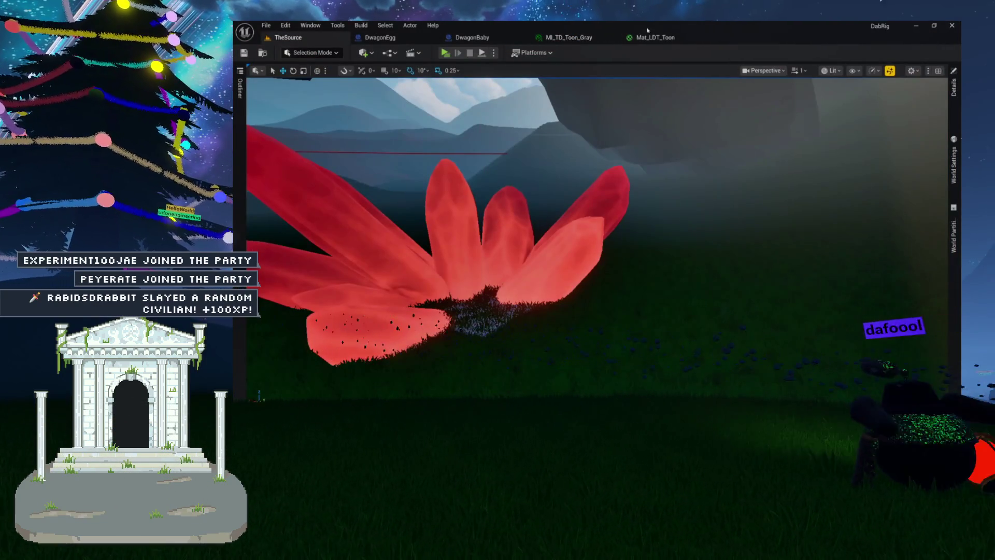
left_click(654, 37)
scroll(610, 207, "down", 3)
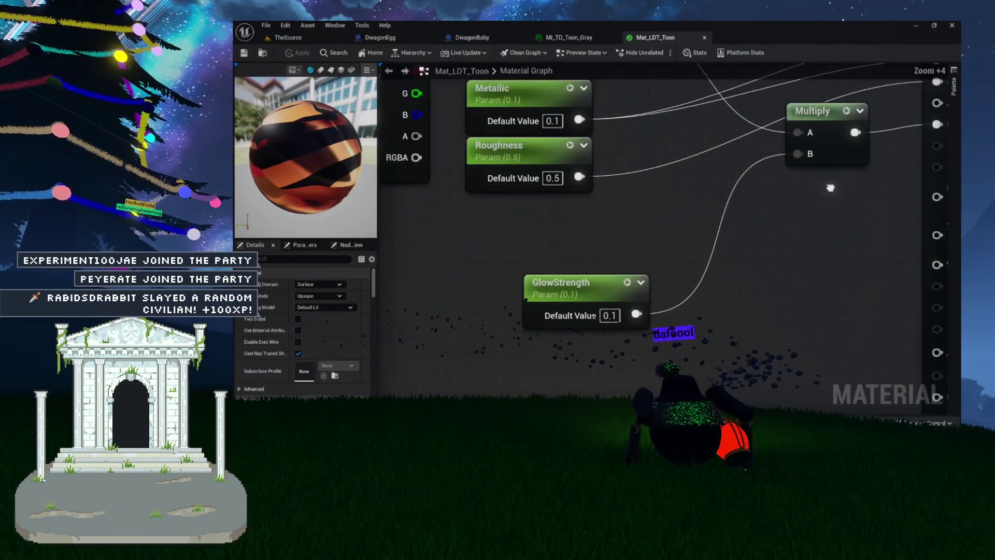
left_click(591, 37)
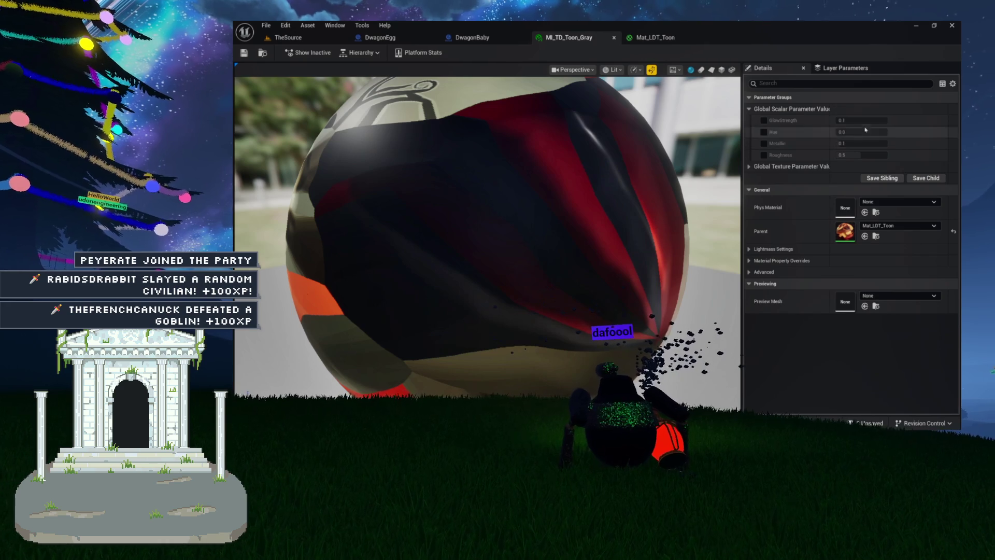
left_click(672, 38)
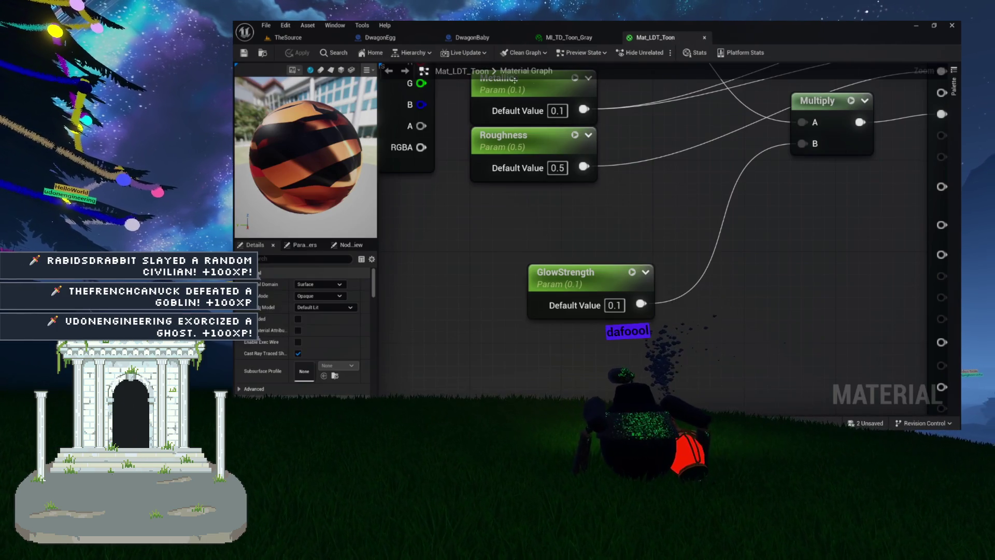
- Set GlowStrength's default value to 0.5 and return to the TheSource level view
left_click(609, 306)
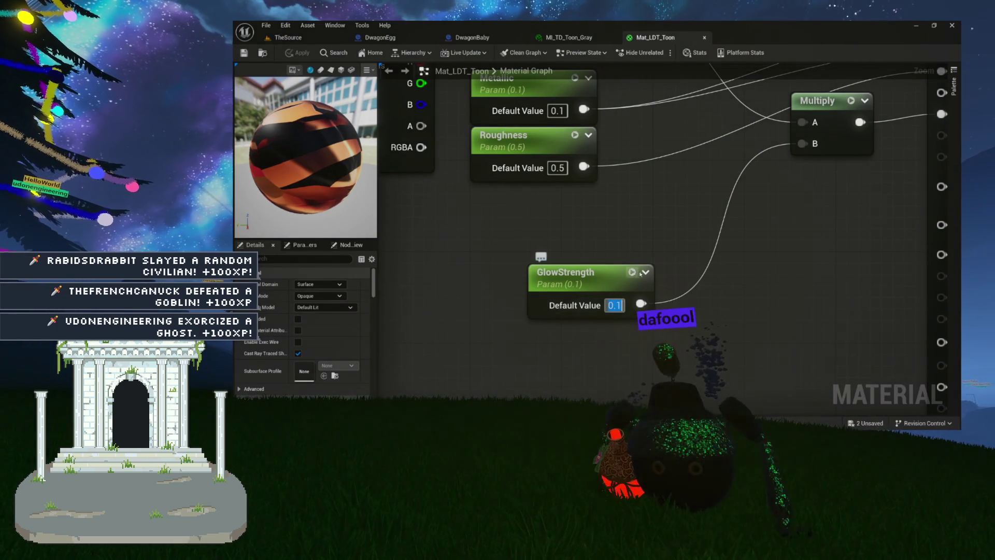
type("0.5")
key("Return")
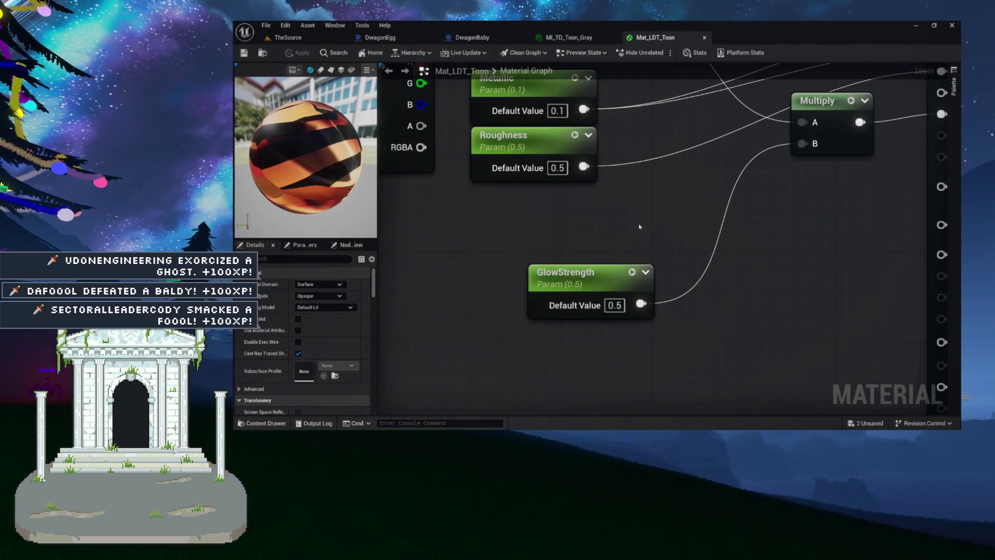
left_click(312, 37)
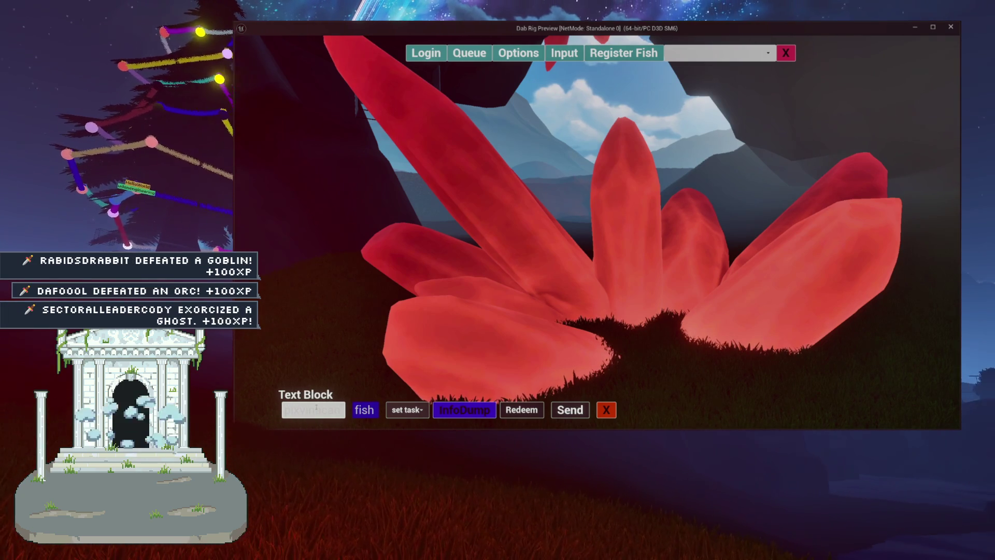
- Replace the chat text with the !dwagon command and submit it to spawn an egg
key("BackSpace")
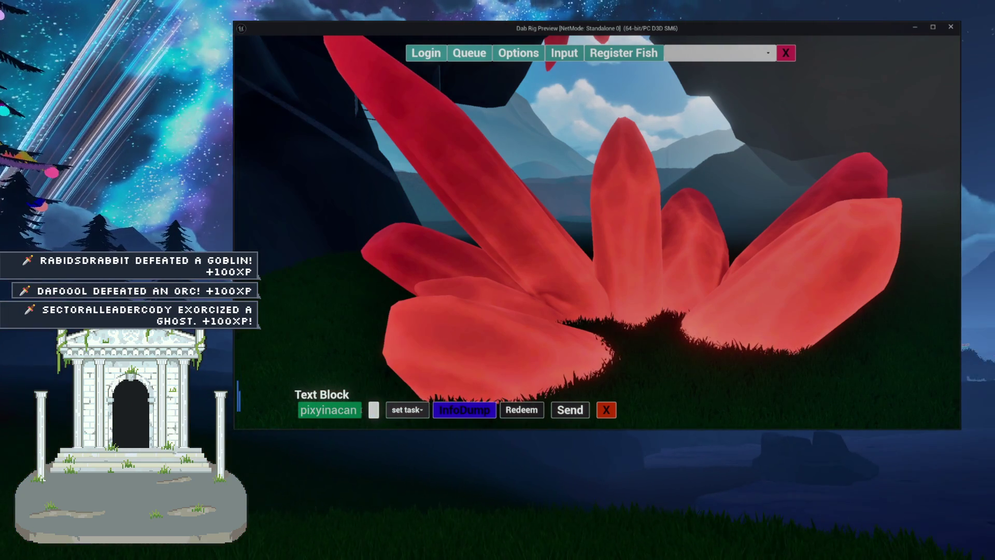
type("idwagon")
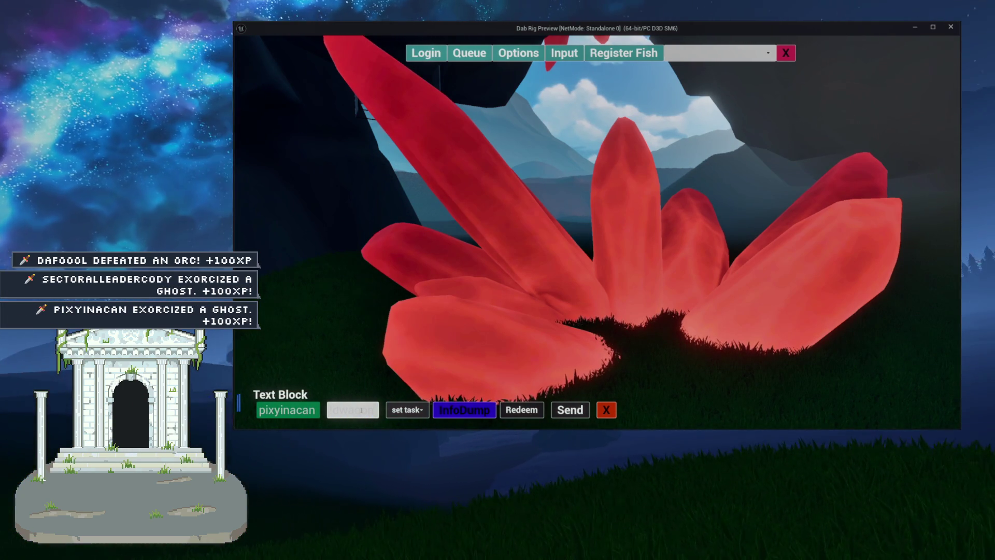
key("Return")
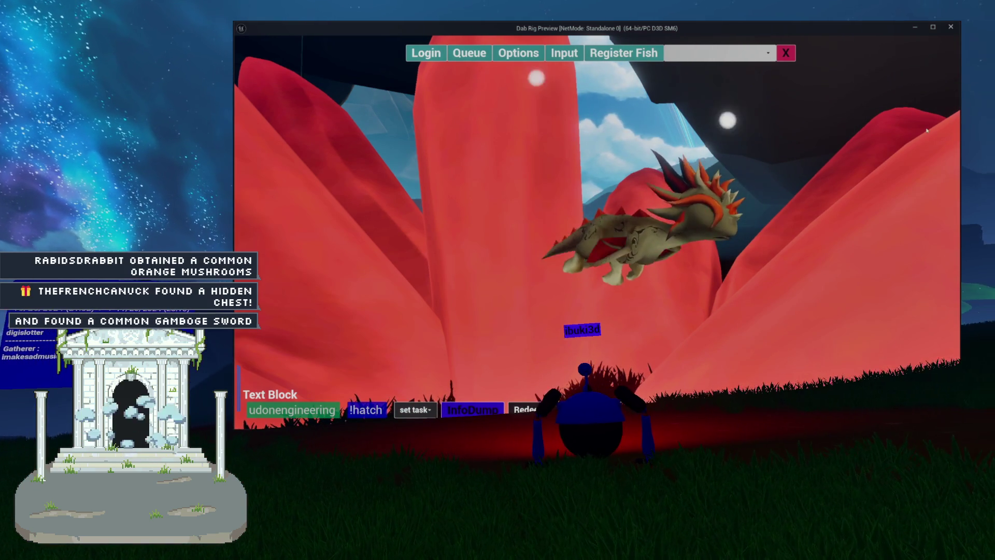
- Hide the game's top login bar, then stop the preview to return to the editor
left_click(785, 60)
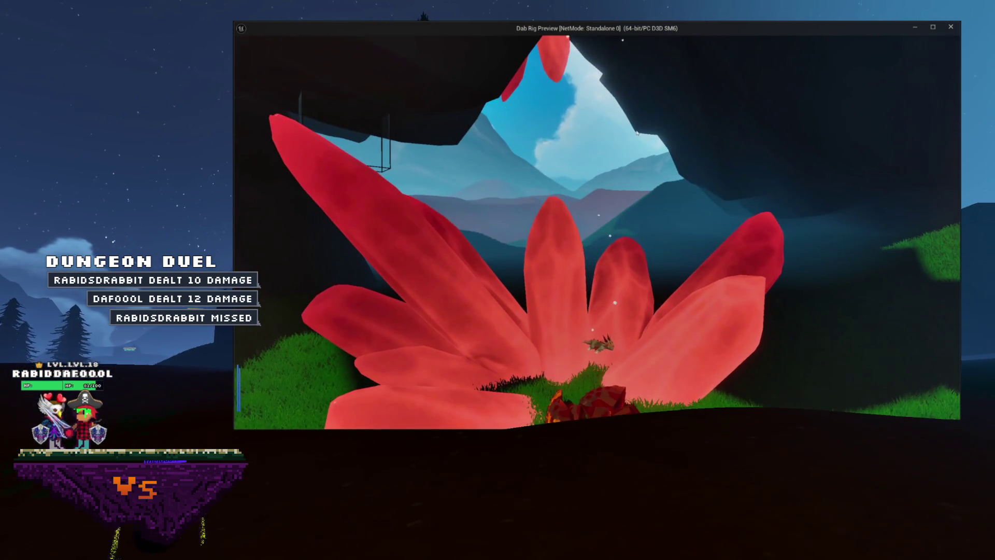
key("Escape")
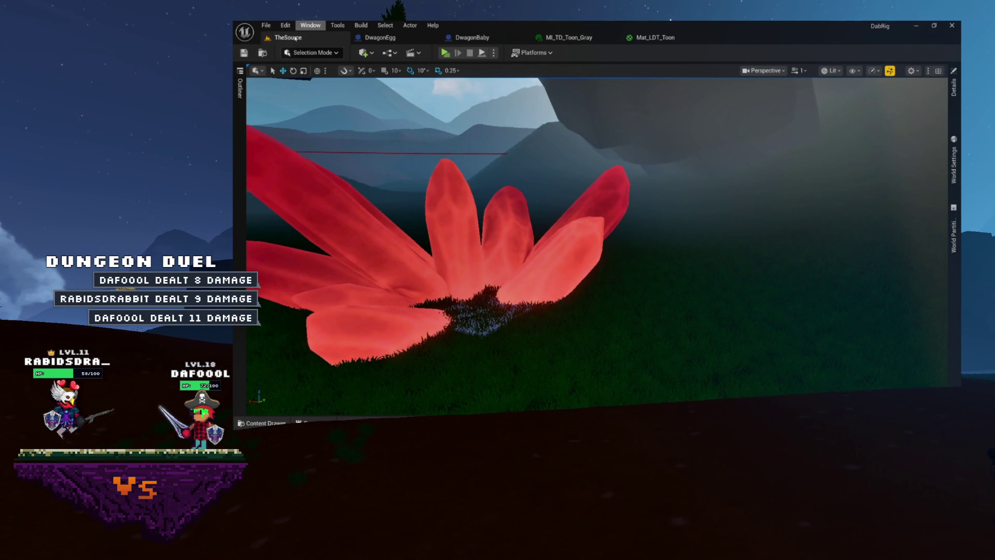
- Pull the level camera back to frame the flower and cave, then show Mat_LDT_Toon
left_click_drag(491, 120, 422, 104)
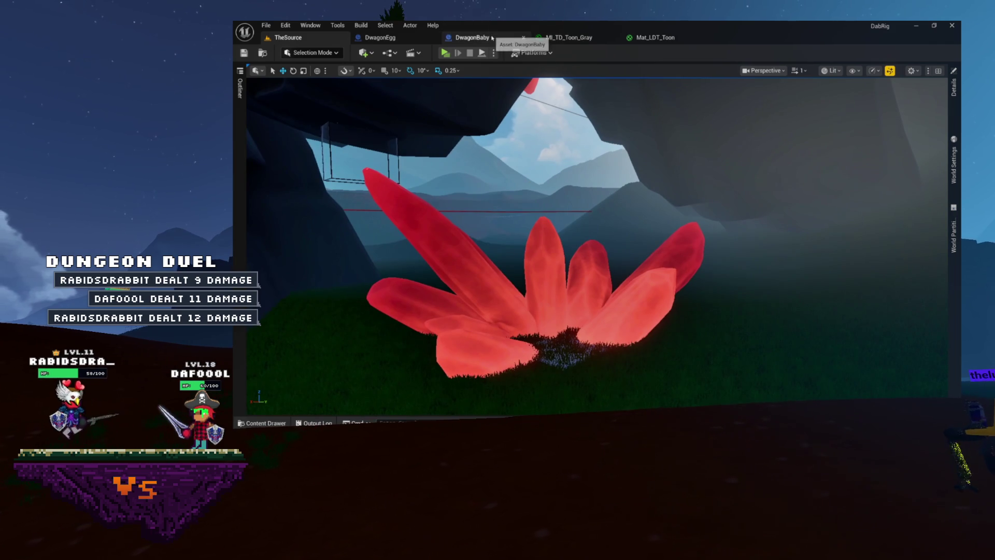
left_click(670, 42)
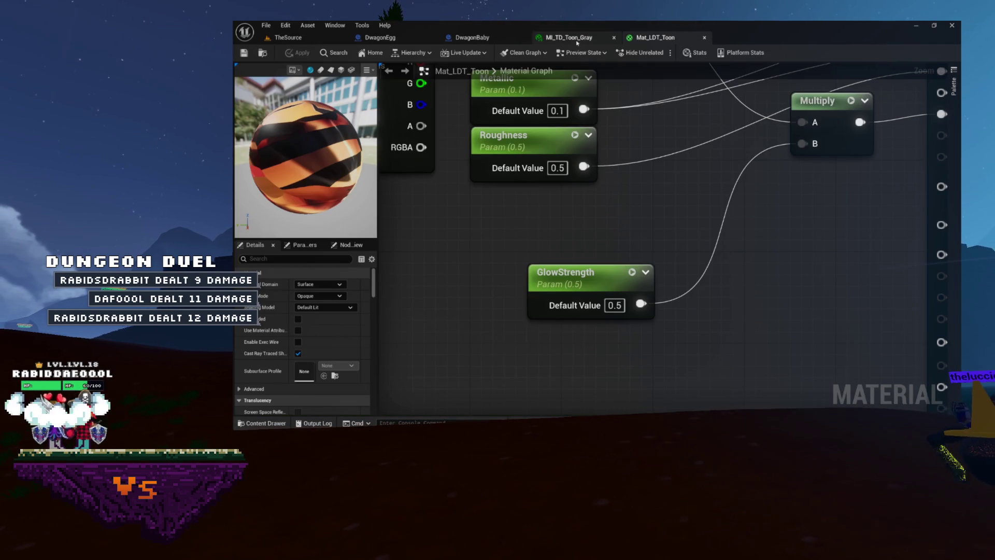
- Close the MI_TD_Toon_Gray and Mat_LDT_Toon editors and switch to the DwagonEgg blueprint
left_click(615, 38)
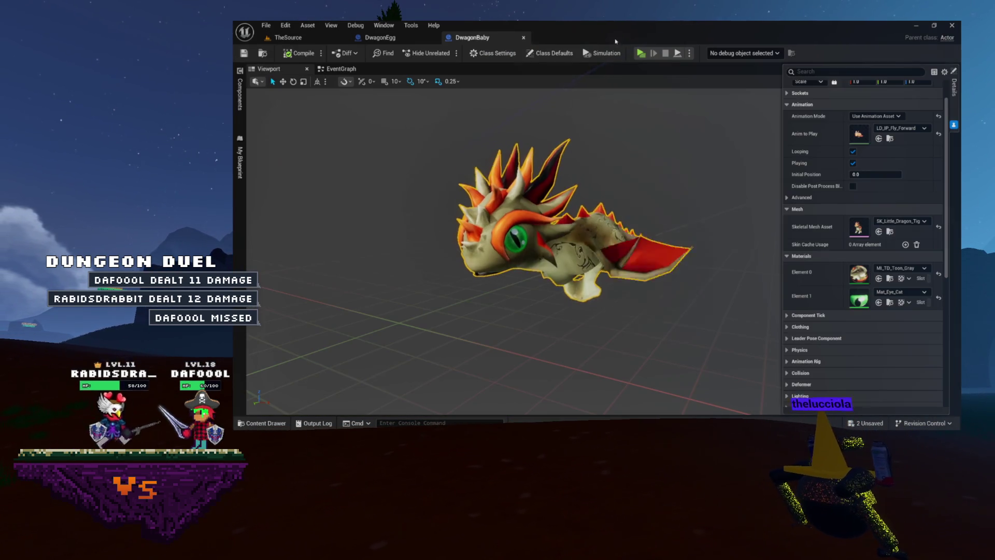
left_click(615, 38)
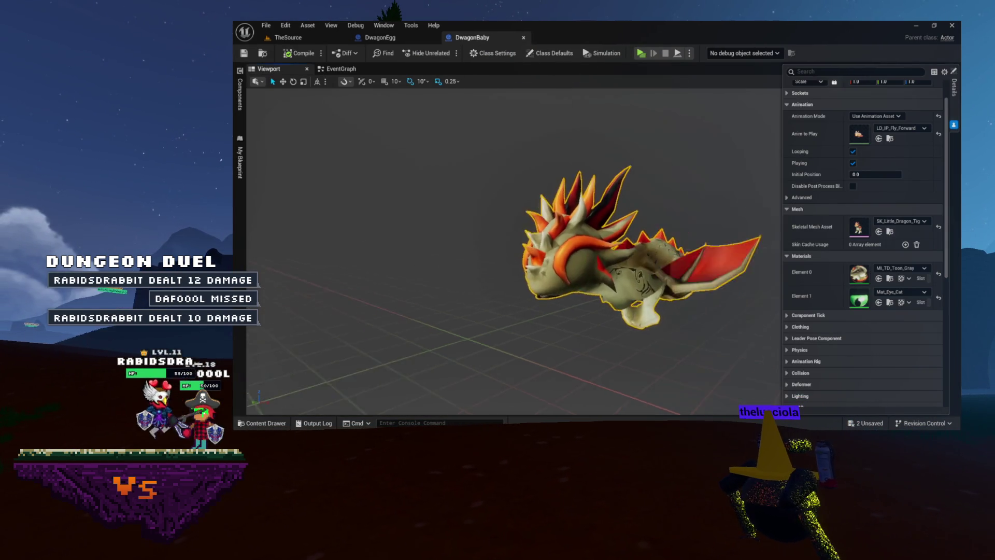
left_click(379, 37)
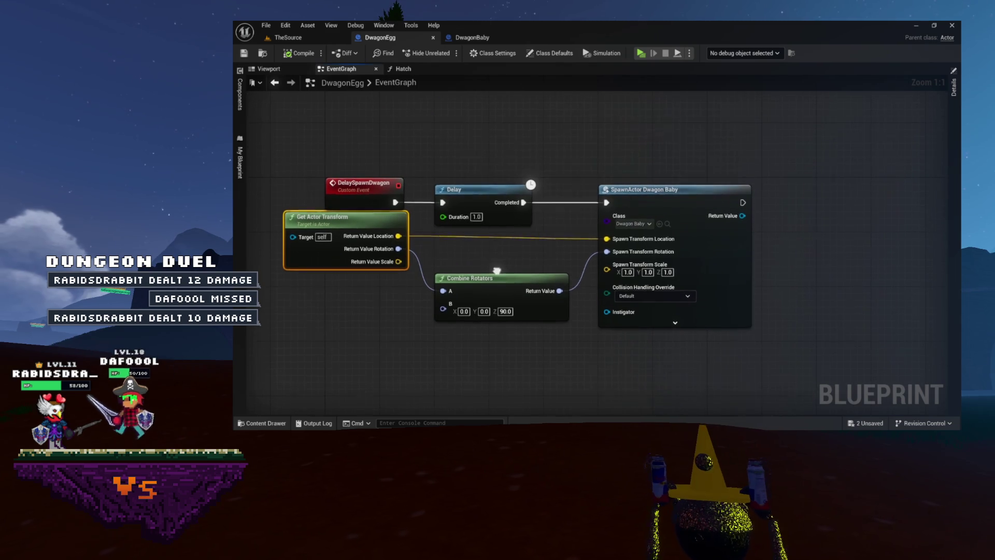
- Review the nodes in DwagonEgg's Hatch graph, then return to its EventGraph
left_click(402, 69)
mouse_move(442, 138)
left_mouse_down()
mouse_move(711, 307)
mouse_move(881, 318)
left_mouse_up()
left_click(575, 151)
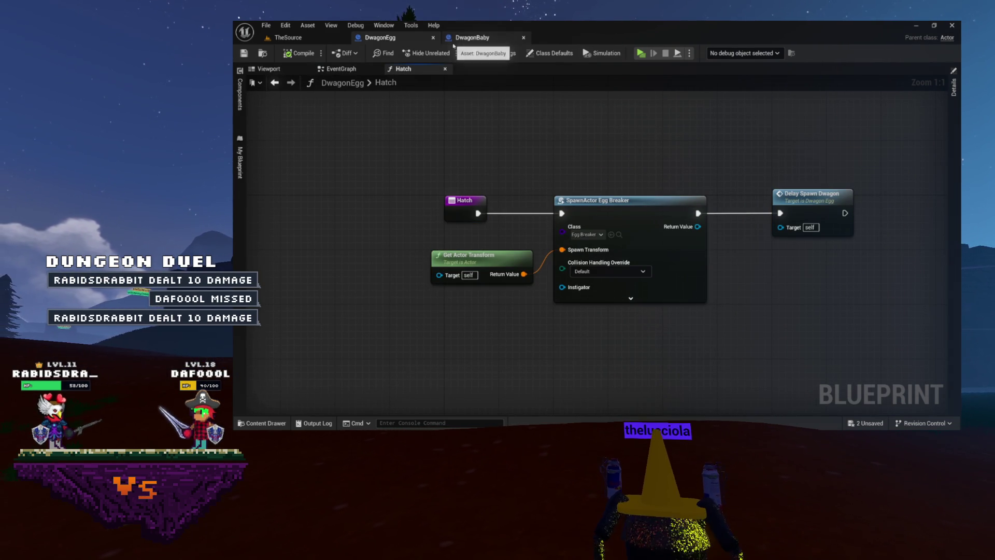
left_click(344, 73)
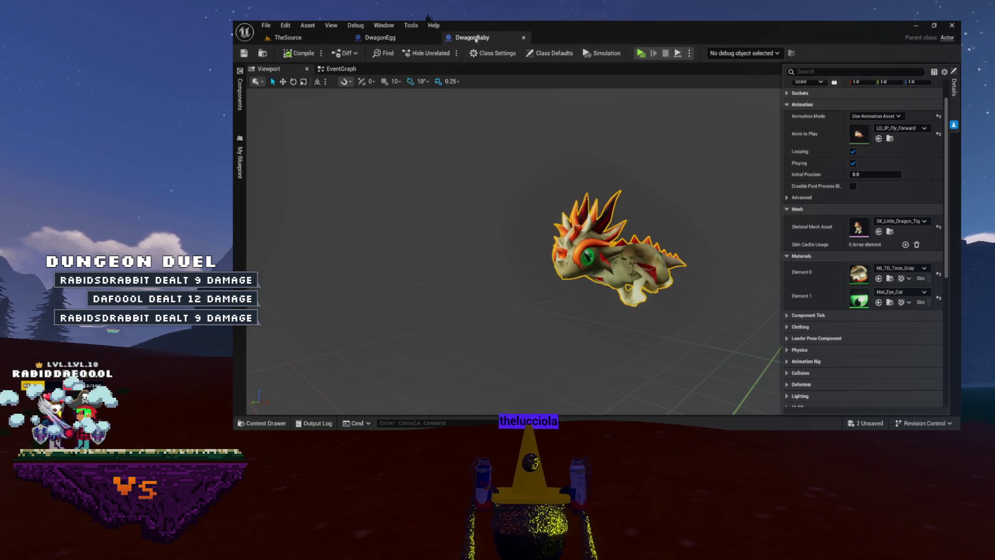
left_click(472, 37)
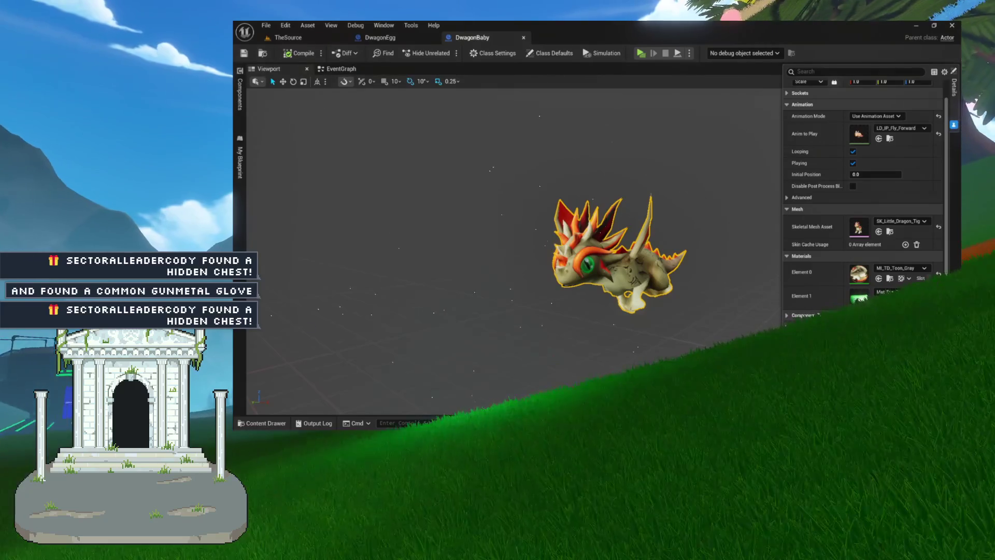
- Orbit the DwagonBaby preview, visit TheSource level, then open the Content Drawer over DwagonBaby
left_click_drag(488, 215, 459, 218)
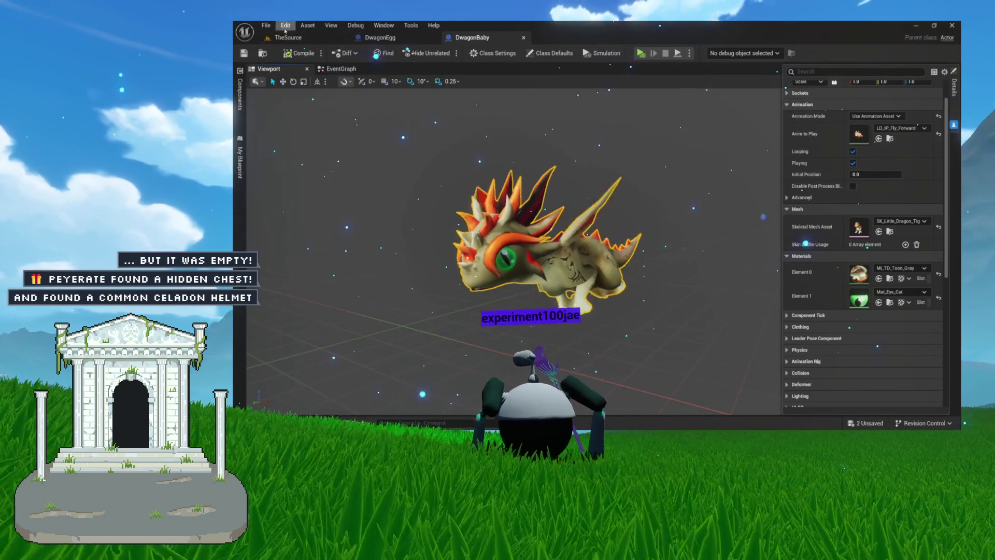
left_click(321, 40)
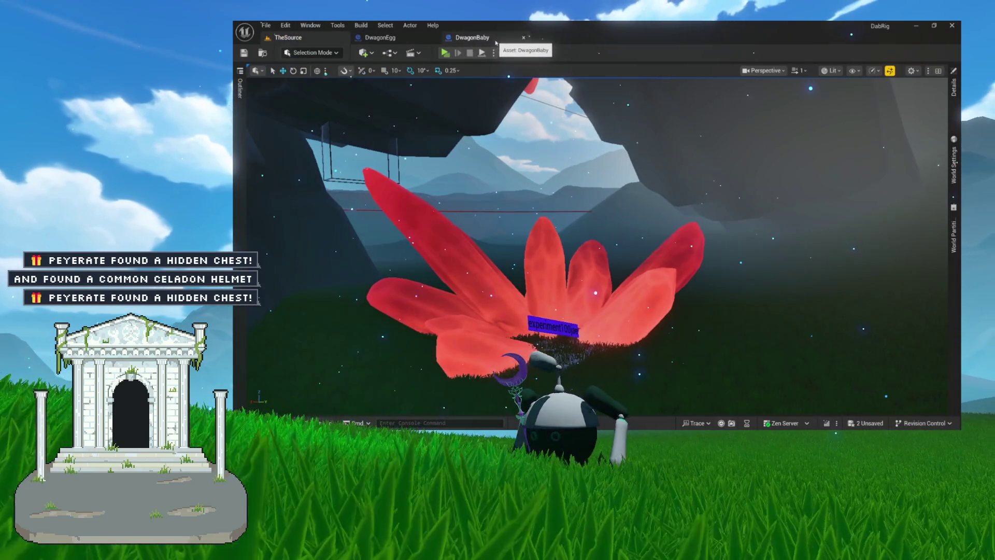
left_click(472, 38)
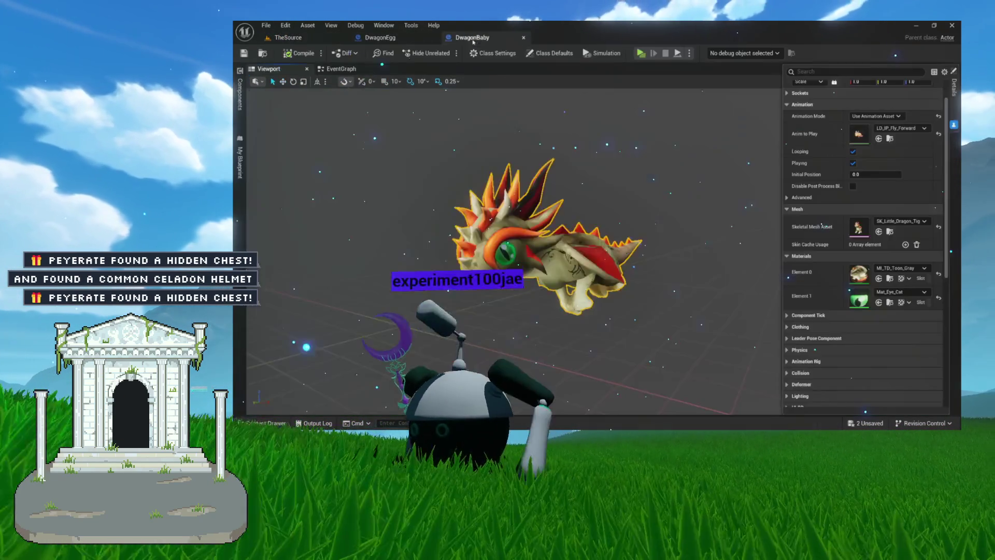
key("ctrl+space")
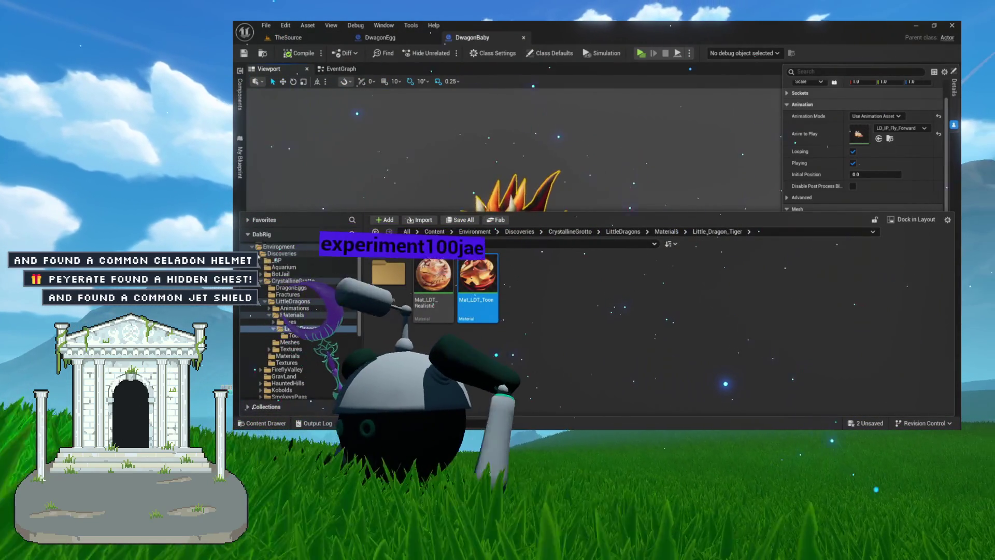
- Browse to Content > Avatars, open ChatterAvatar_Base, and show its My Blueprint panel
left_click(278, 247)
left_click(272, 267)
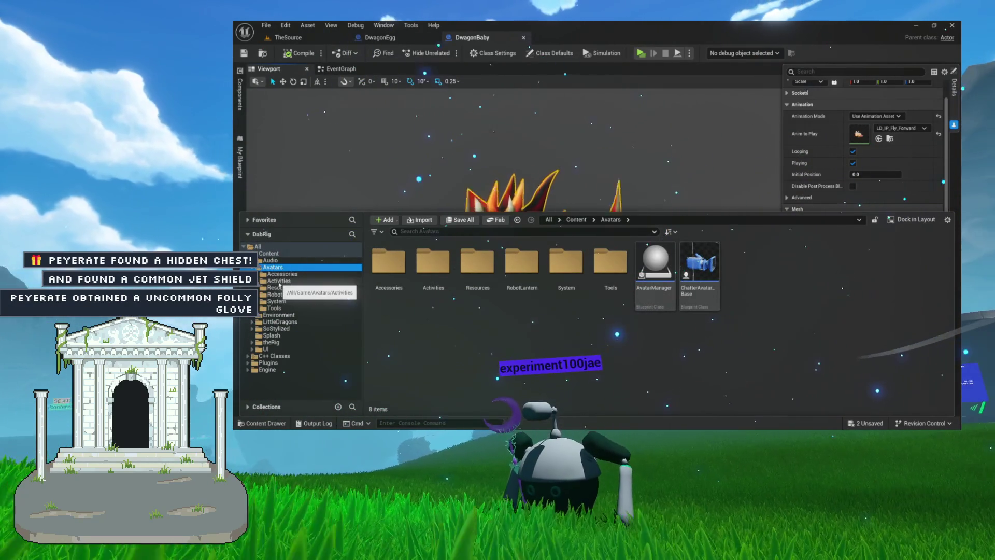
left_click(275, 294)
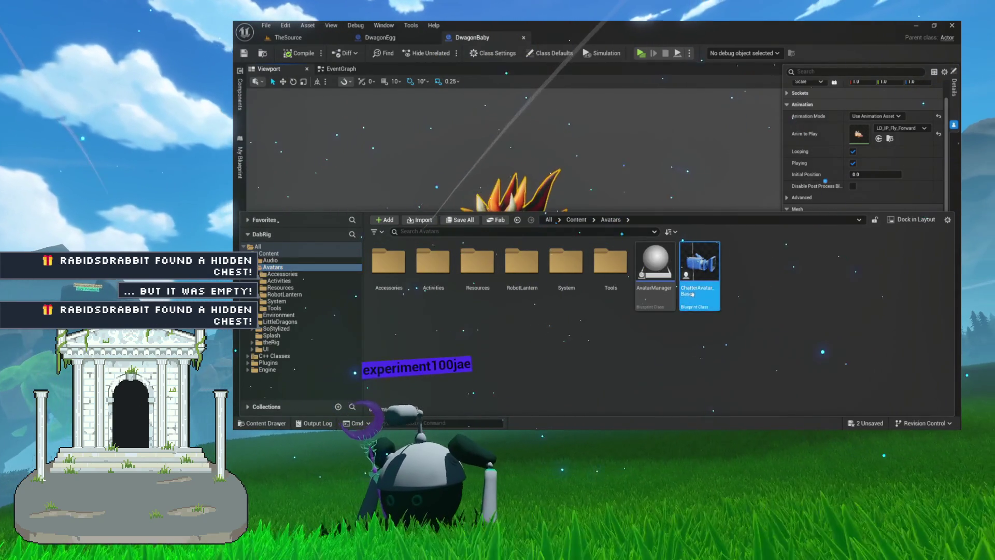
double_click(692, 294)
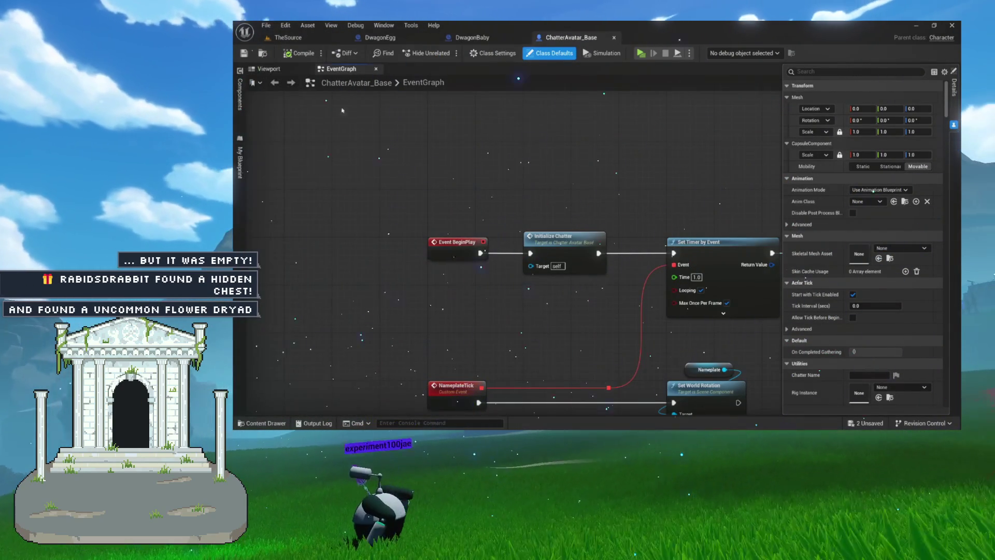
left_click(240, 161)
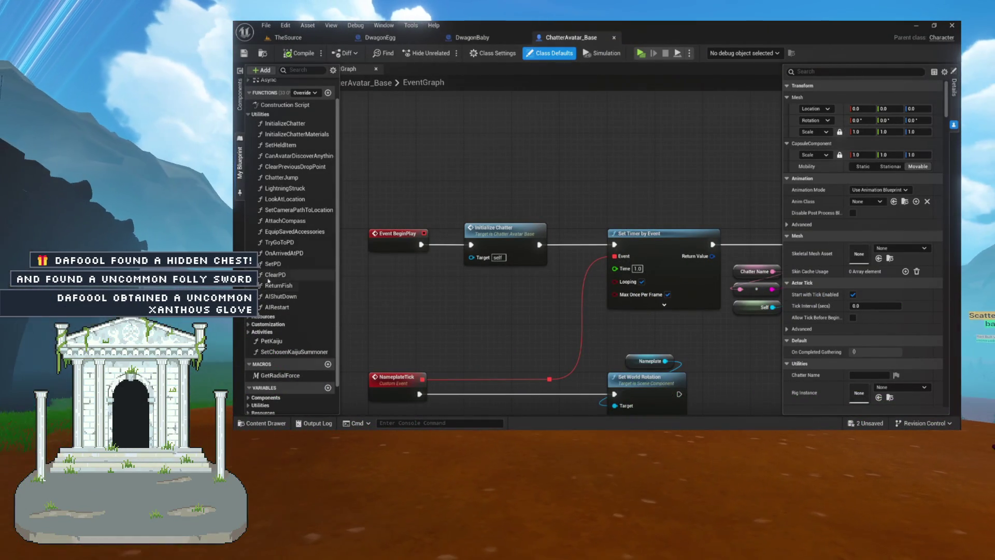
- Open ChatterAvatar_Base's SetPD function graph and center the view on its SET node
double_click(274, 264)
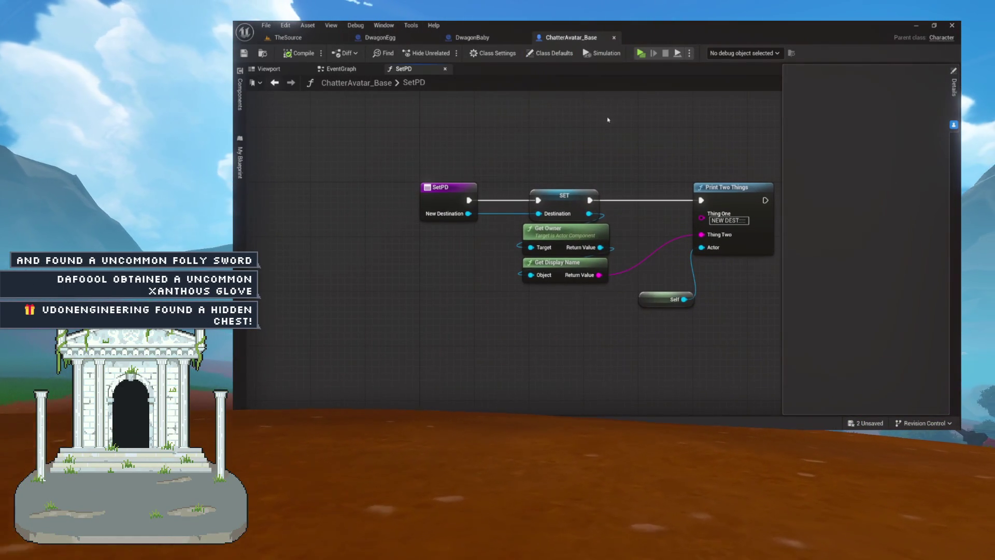
left_click_drag(493, 92, 778, 301)
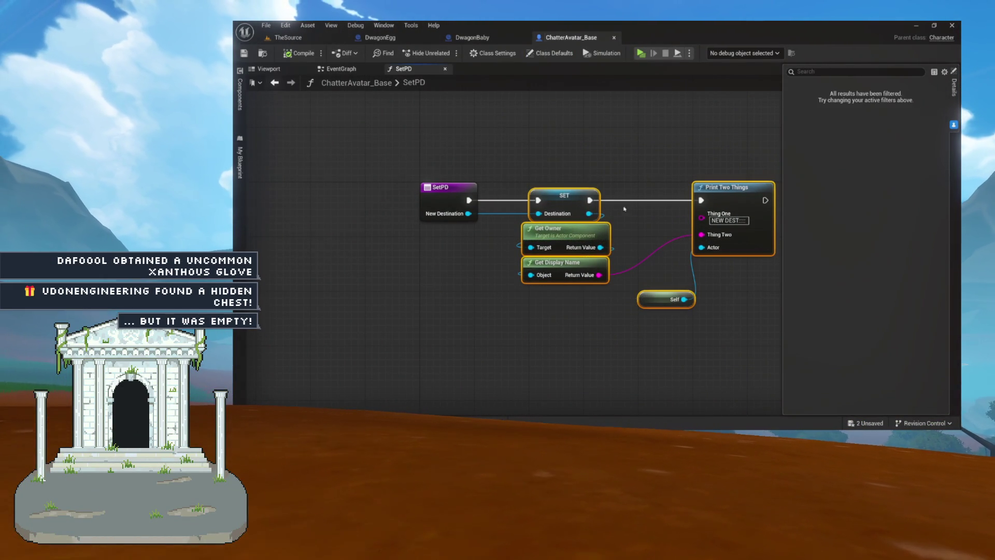
scroll(610, 204, "up", 3)
left_click(401, 246)
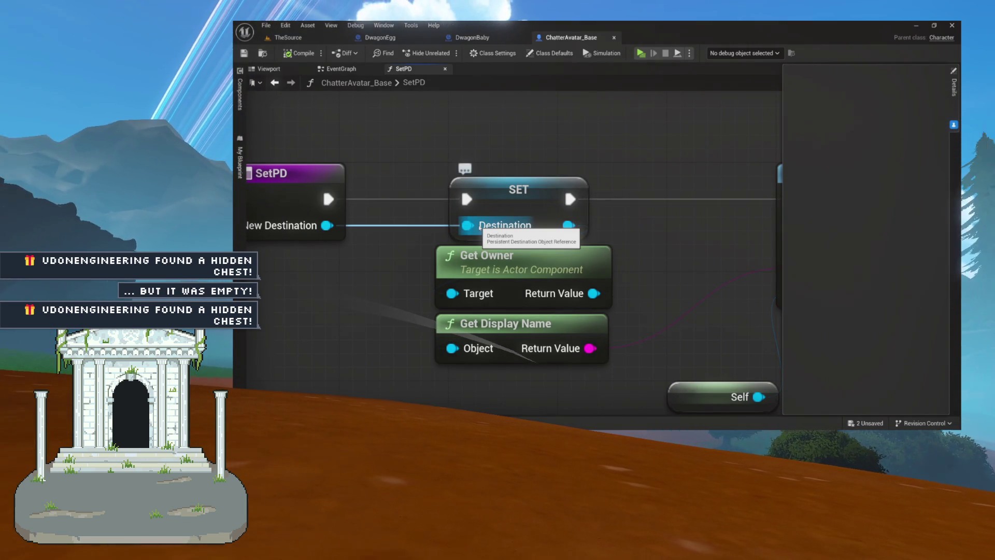
left_click_drag(465, 226, 525, 210)
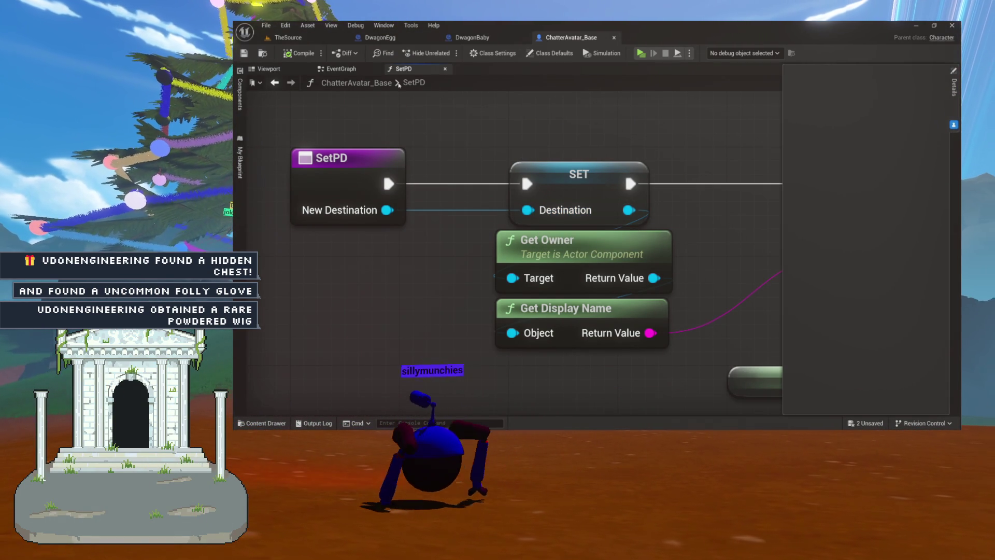
- Check the EventGraph, return to SetPD, then bring up the DwagonBaby blueprint's dragon preview
left_click(338, 68)
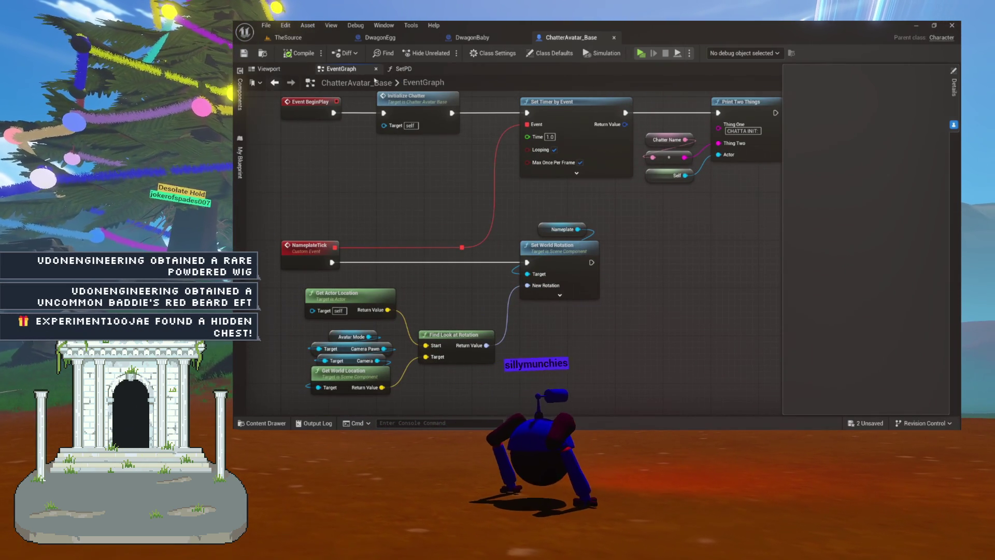
left_click(402, 68)
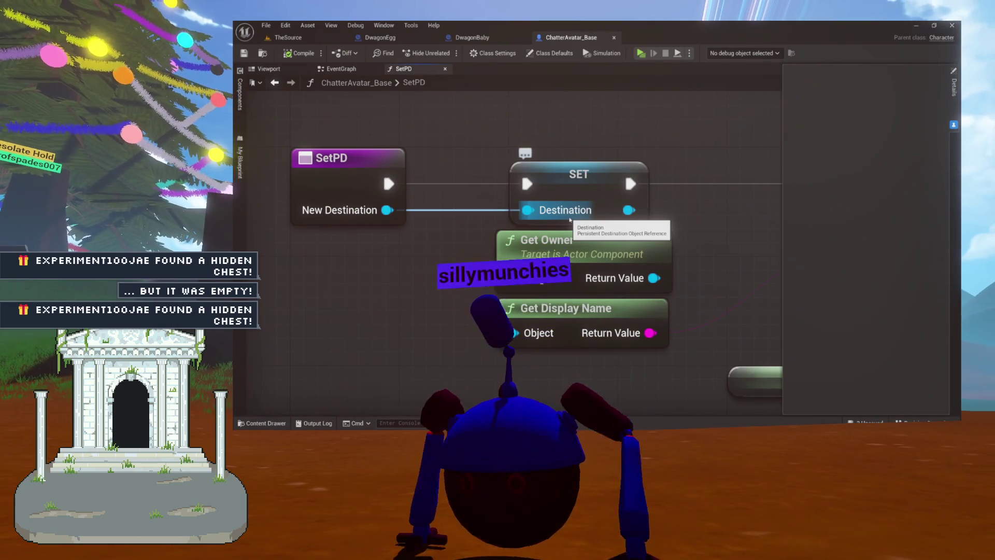
left_click(469, 37)
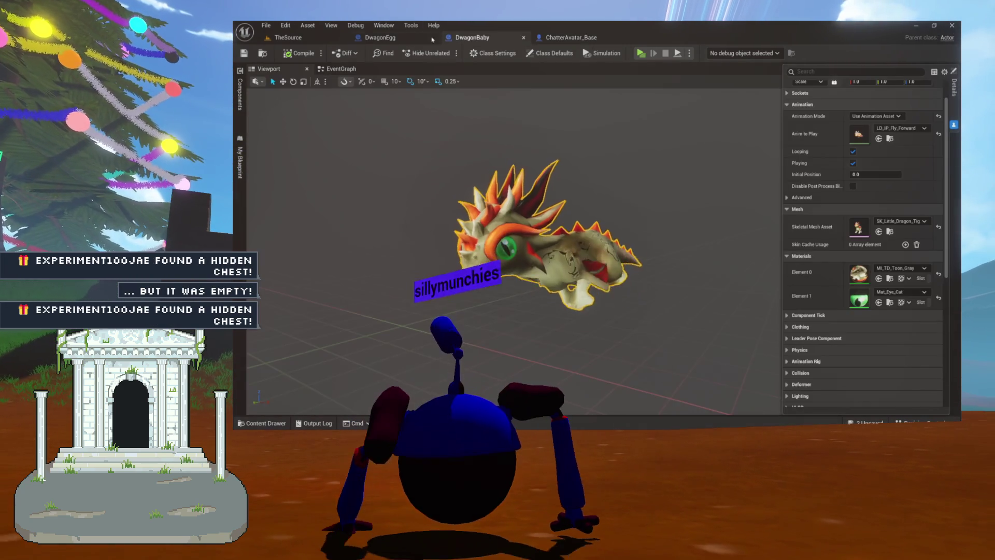
- Open the DwagonNest blueprint from the asset browser and show its Viewport components list
left_click(379, 37)
key("ctrl+space")
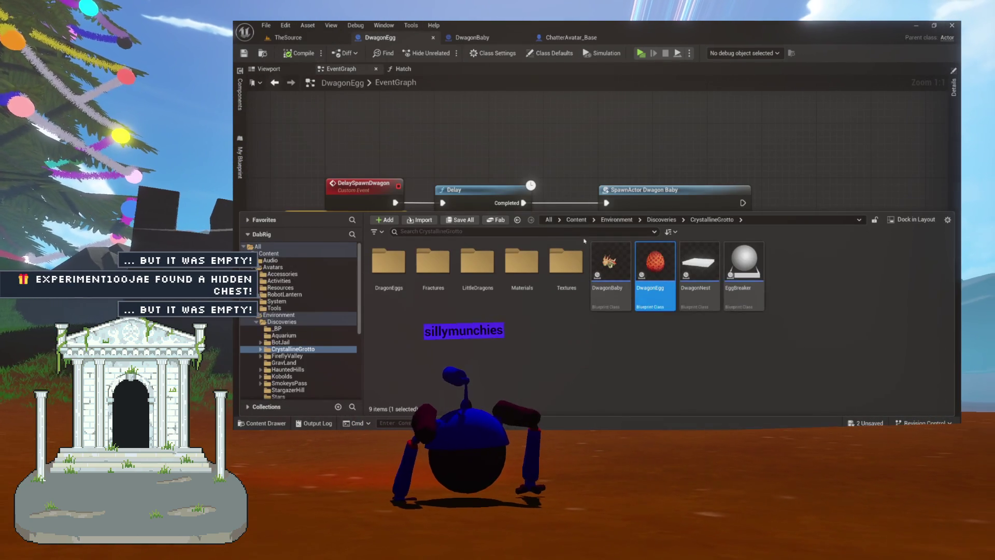
left_click(693, 294)
double_click(694, 295)
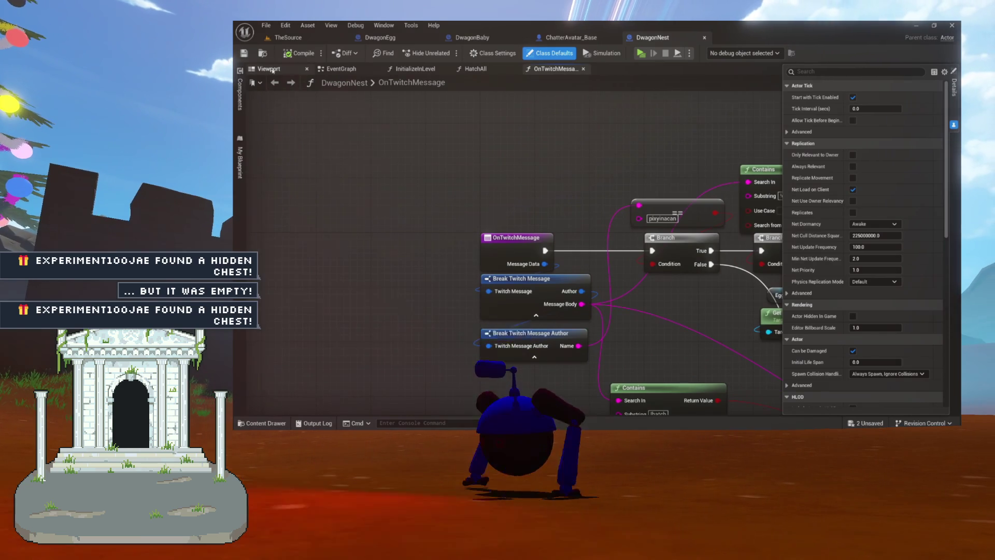
left_click(268, 68)
left_click(240, 95)
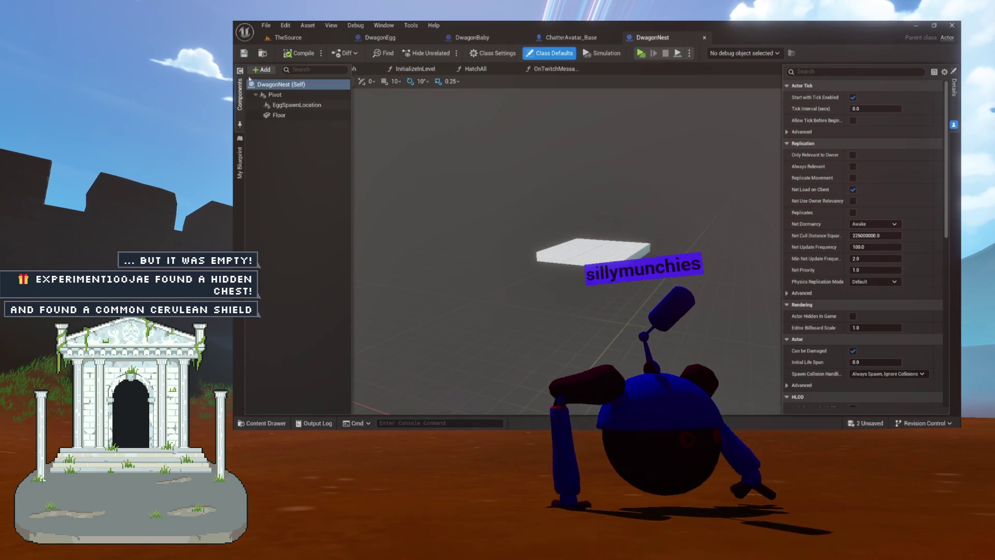
- Add a PersistentDestination under Pivot named HatchingSpot, frame it, and compile DwagonNest
left_click(262, 69)
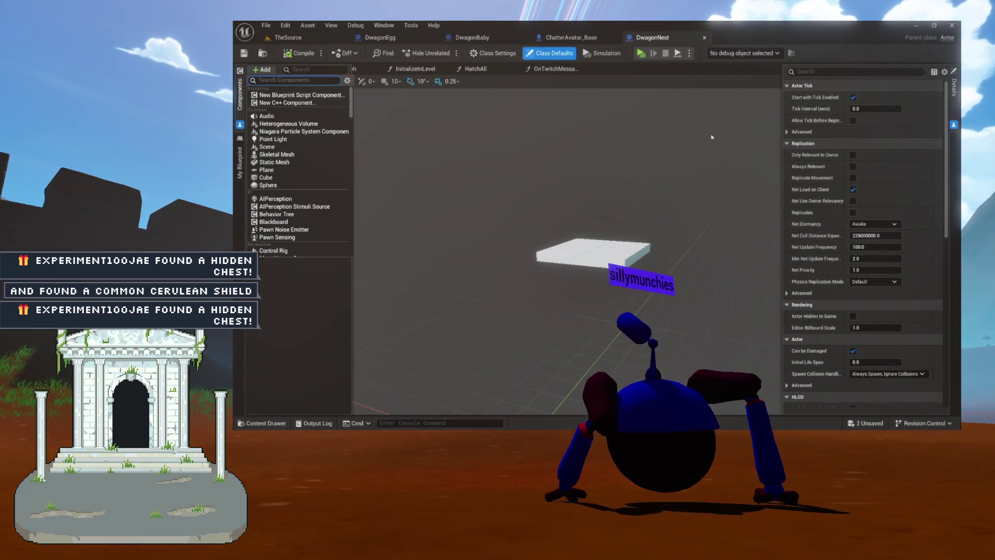
type("persis")
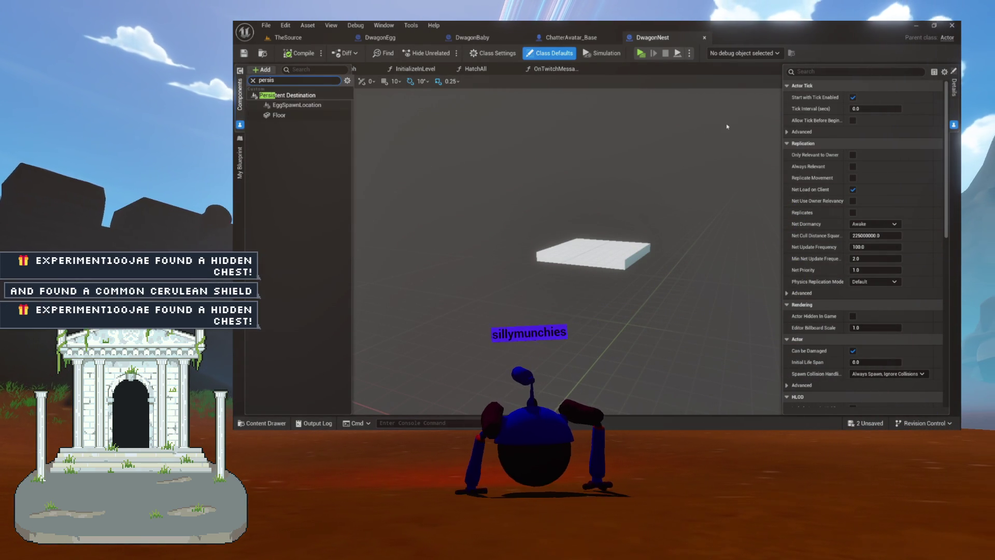
key("Return")
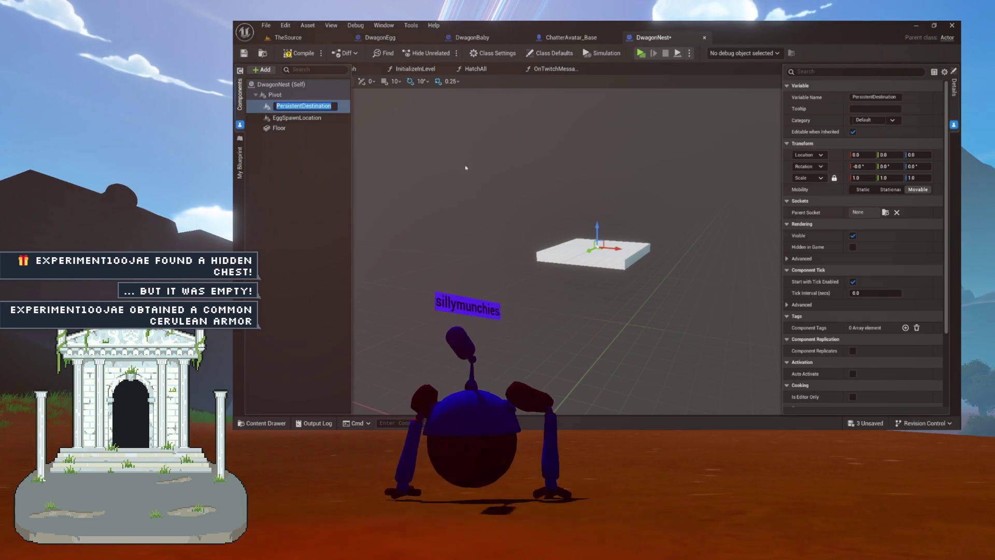
type("HatchingSp")
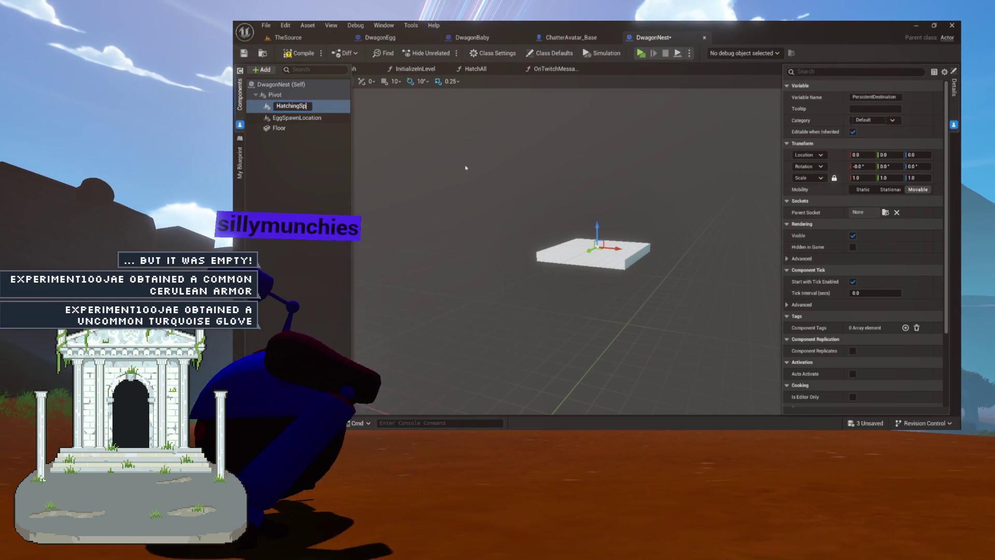
type("ot")
key("Return")
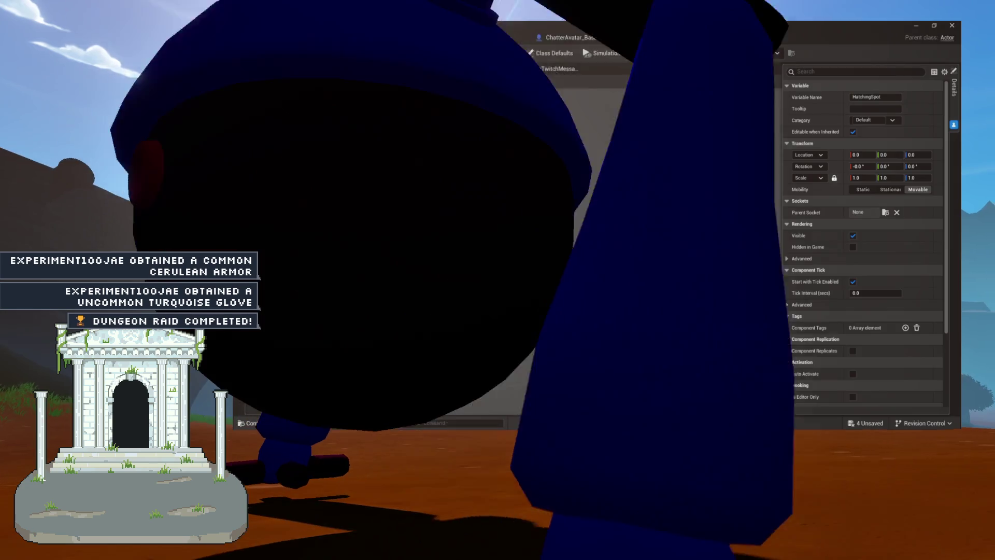
key("f")
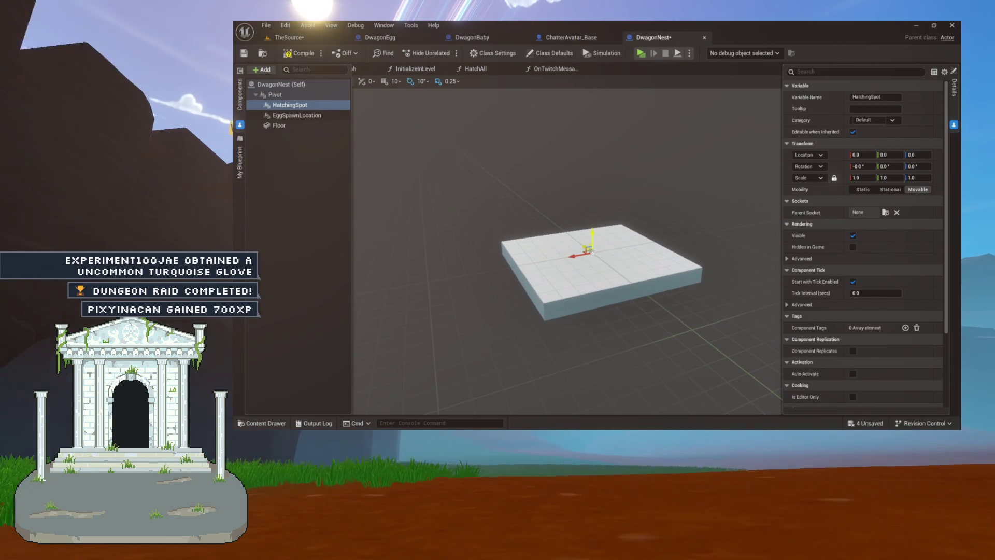
left_click(299, 53)
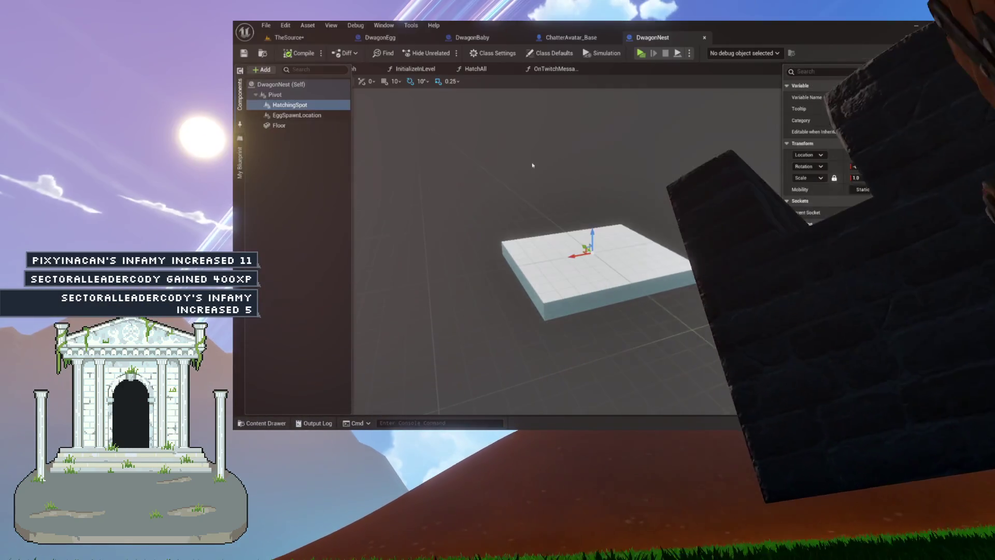
left_click(533, 165)
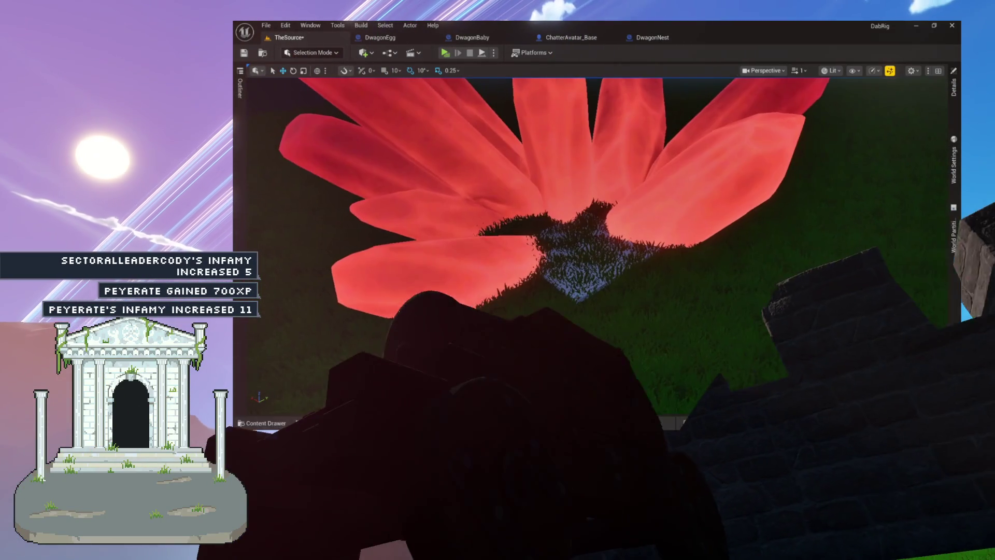
- Select the grass patch beneath the red flower, focus the view on it, and save the level
left_click(559, 227)
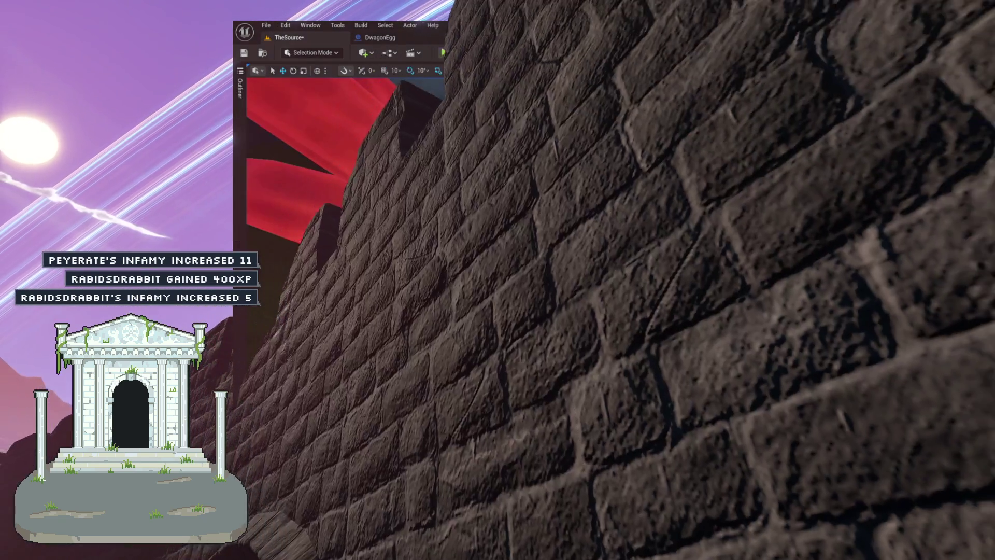
key("f")
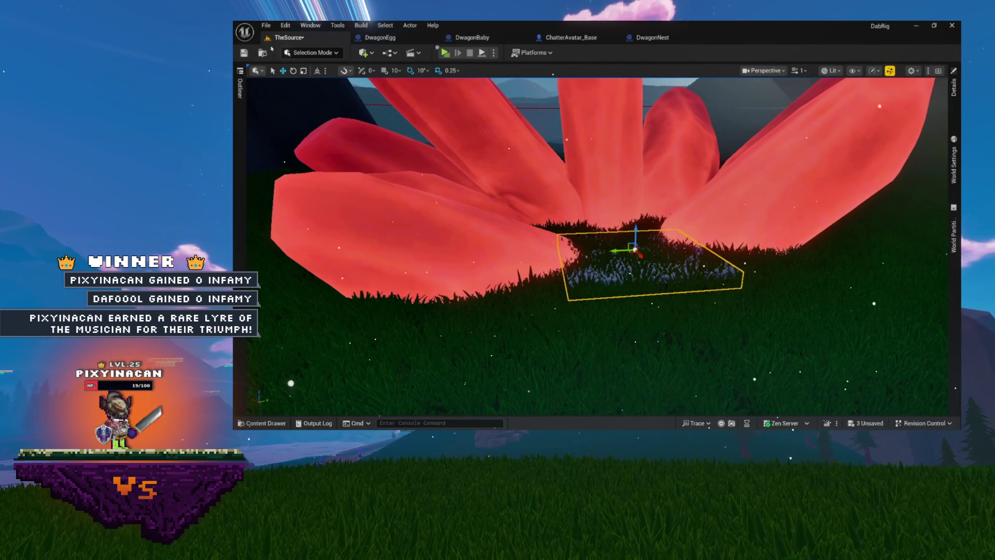
left_click(244, 52)
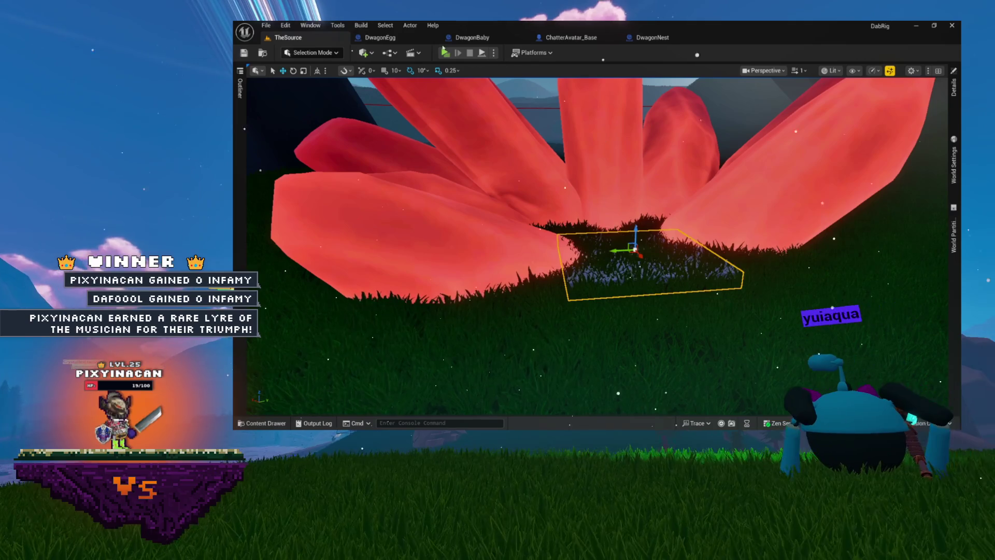
- Check the DwagonNest blueprint, then go back to TheSource level
left_click(653, 37)
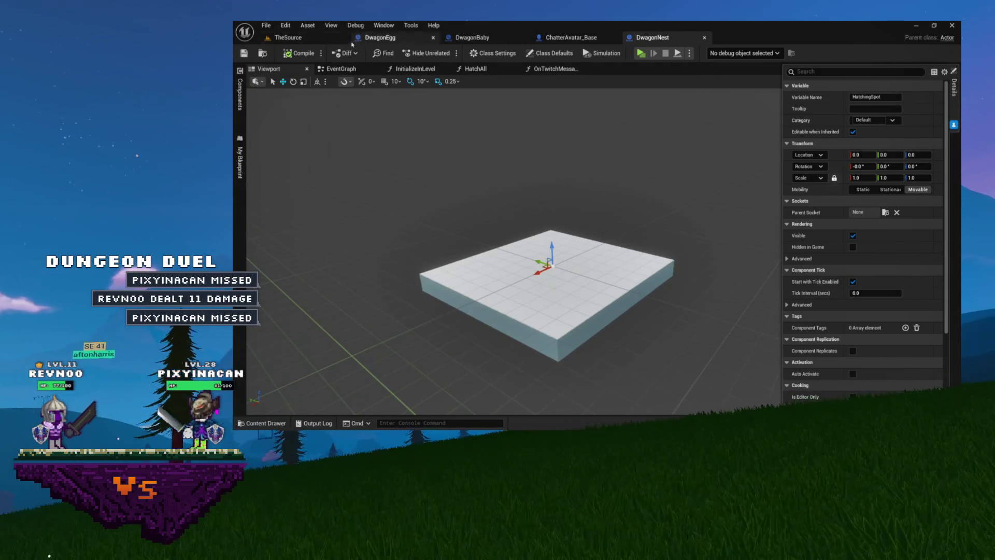
left_click(309, 38)
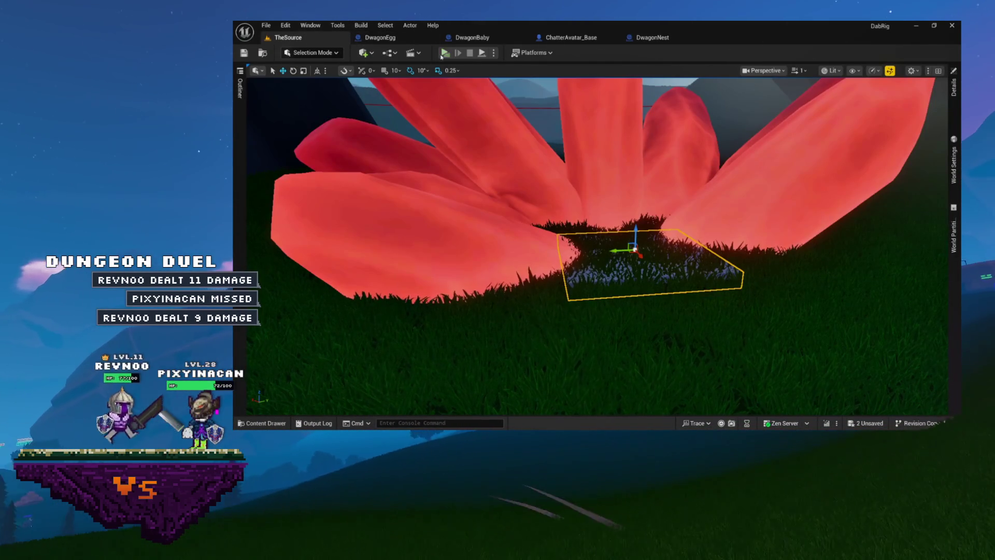
left_click(444, 53)
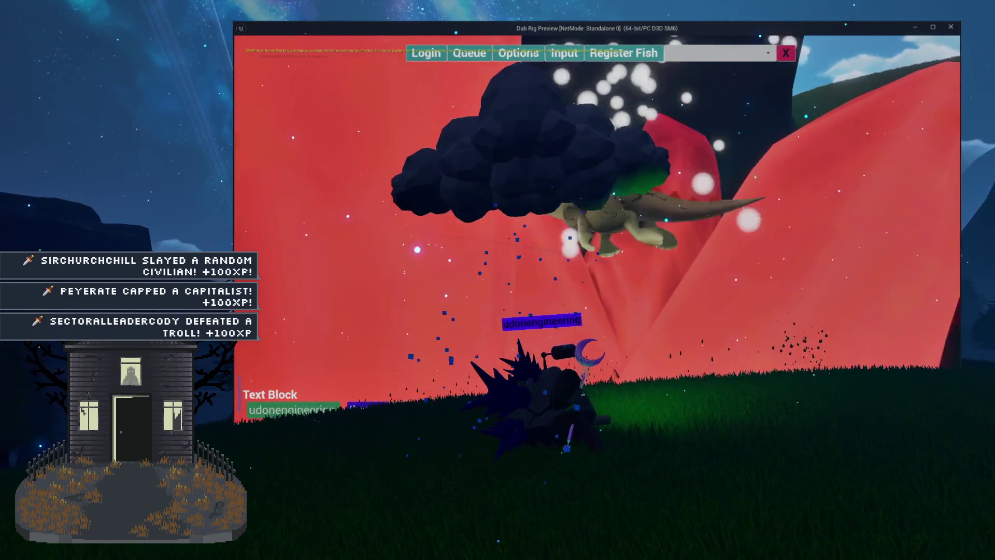
key("Escape")
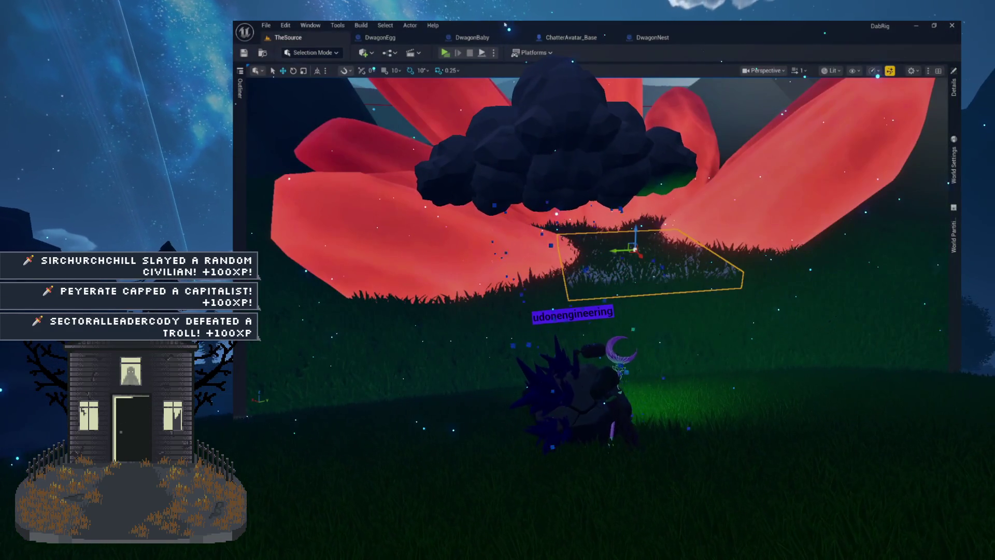
- Go from DwagonEgg to DwagonNest's OnTwitchMessage and then its HatchAll function graph
left_click(394, 38)
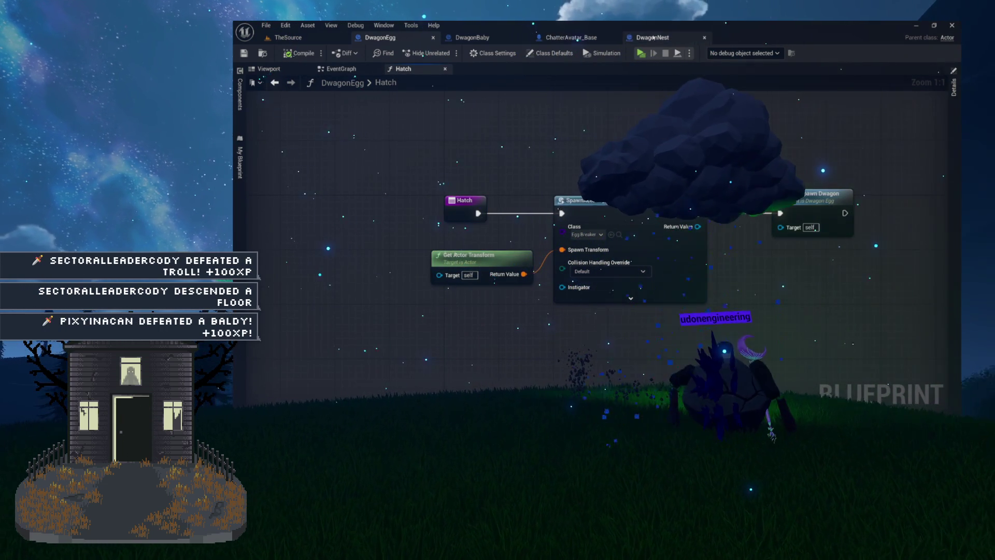
left_click(652, 37)
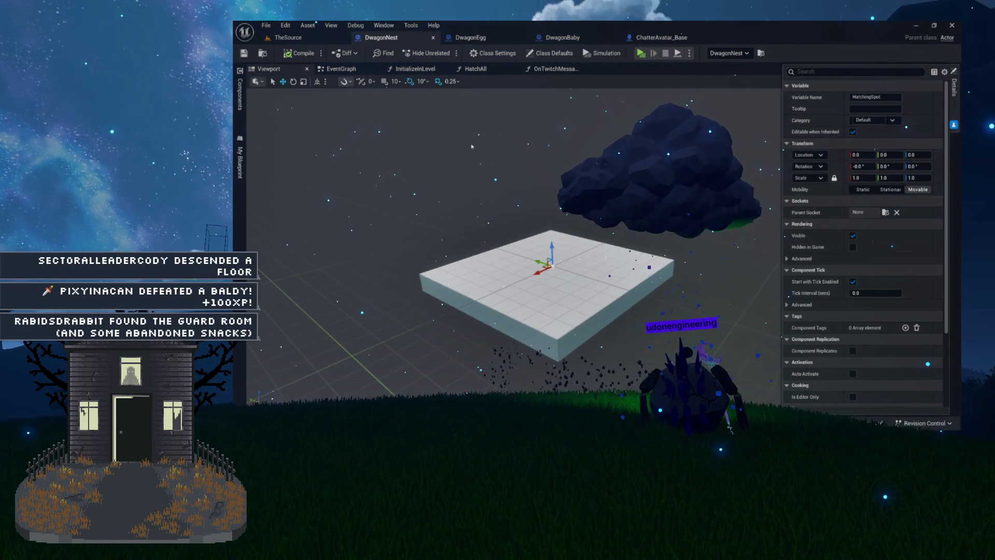
left_click(475, 68)
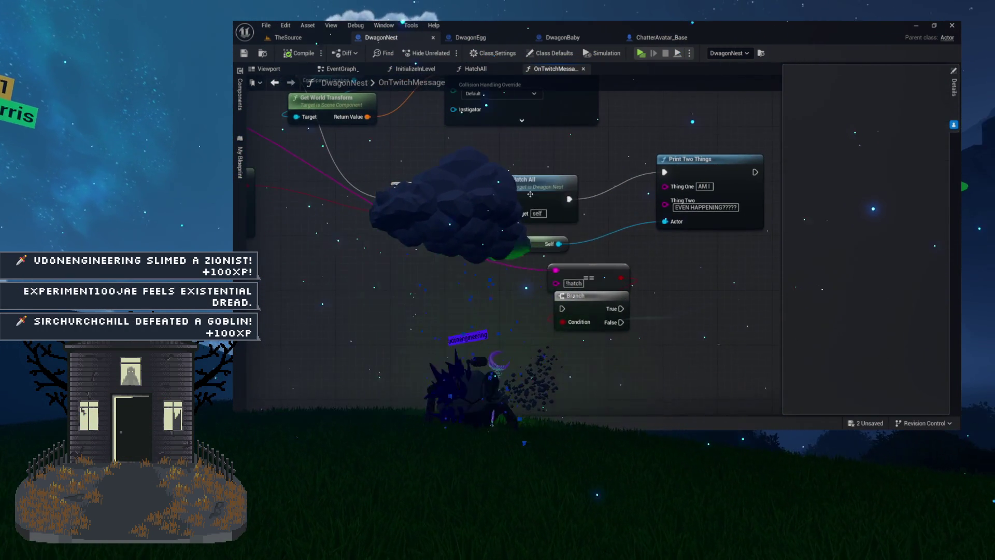
left_click(476, 68)
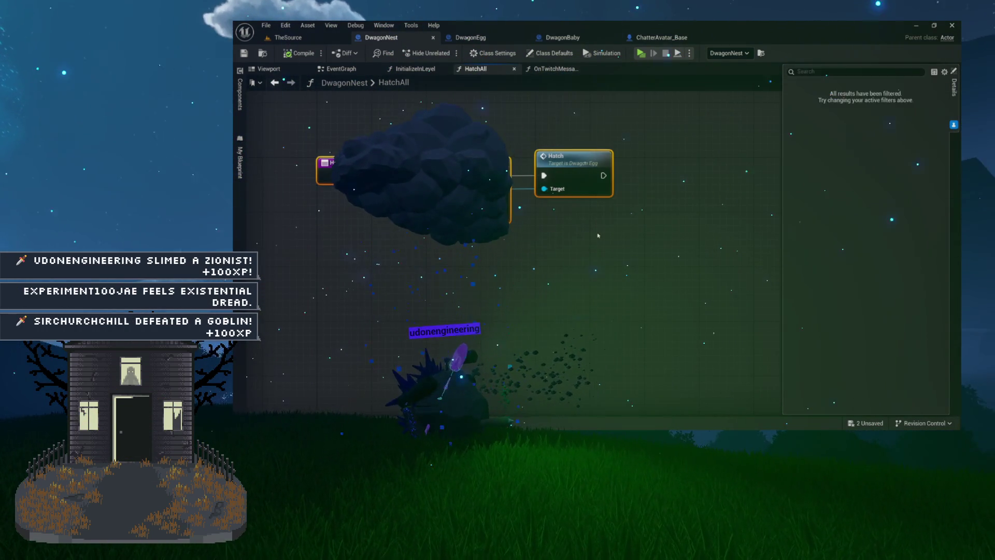
- Review the three HatchAll nodes, then open DwagonEgg's Hatch function from the loop's Hatch node
left_click(598, 236)
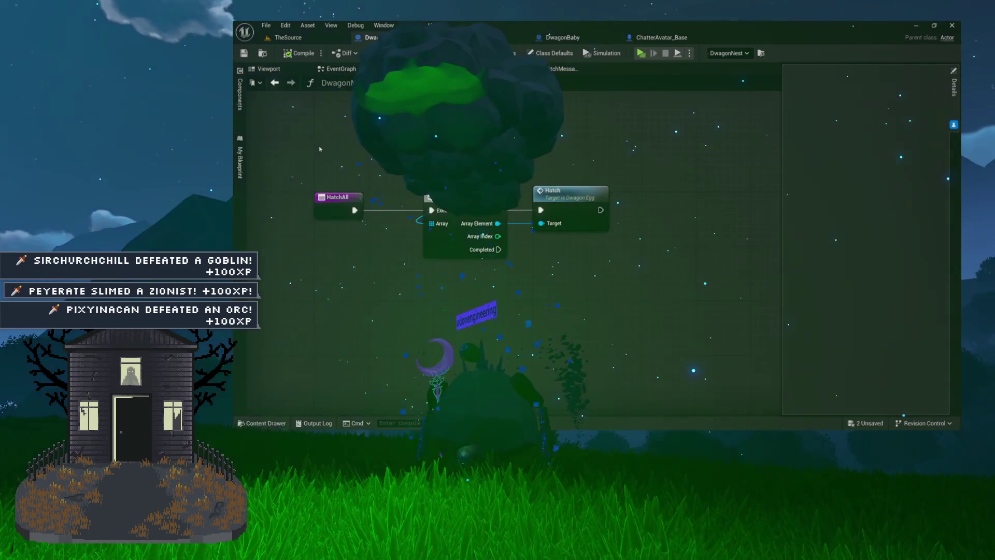
mouse_move(313, 256)
left_mouse_down()
mouse_move(615, 146)
mouse_move(557, 179)
left_mouse_up()
left_click(506, 161)
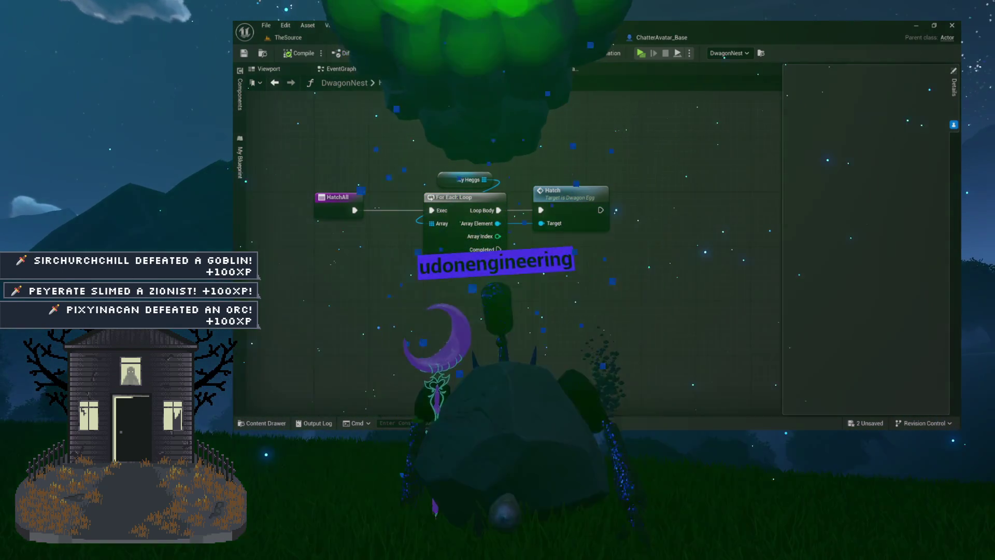
double_click(565, 207)
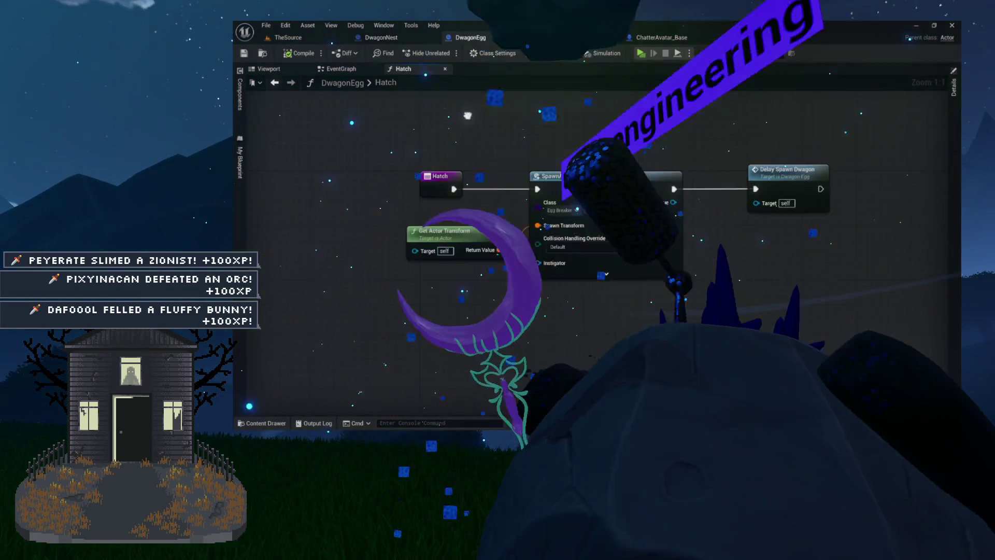
scroll(566, 230, "up", 6)
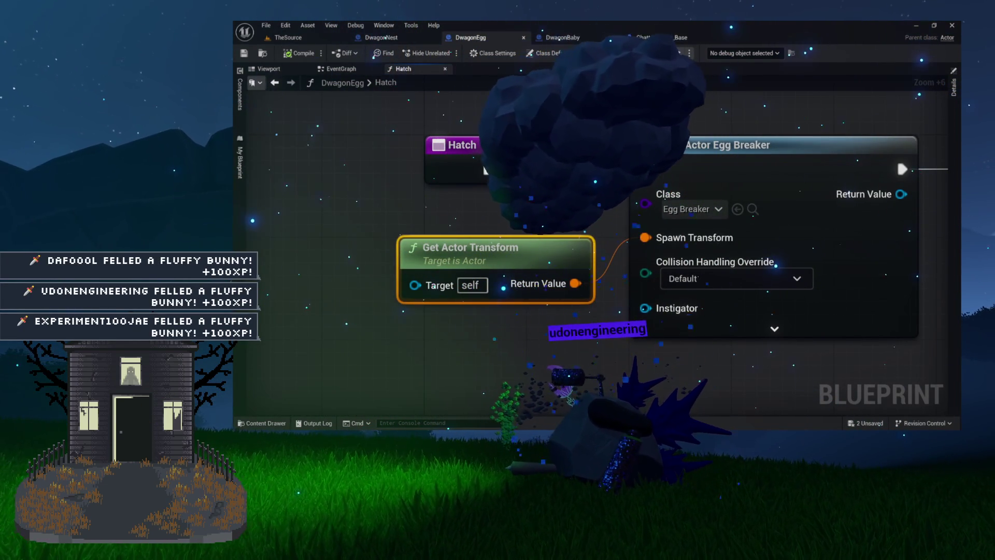
left_click(240, 94)
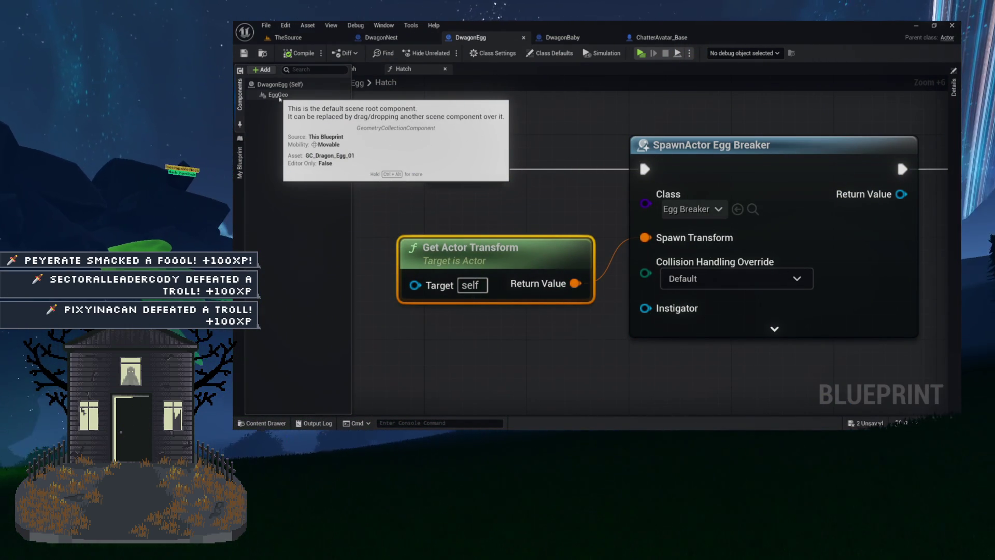
left_click(279, 96)
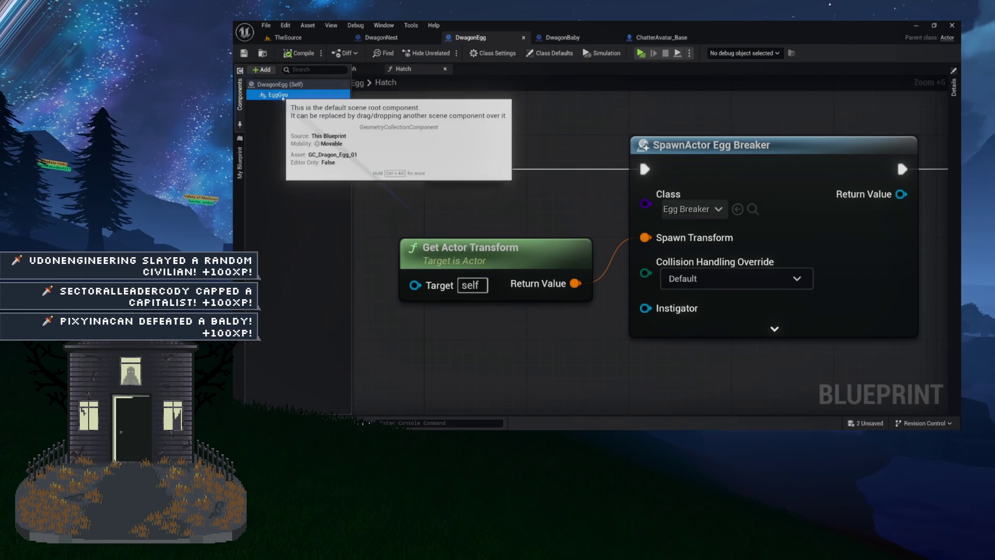
left_click_drag(533, 256, 520, 189)
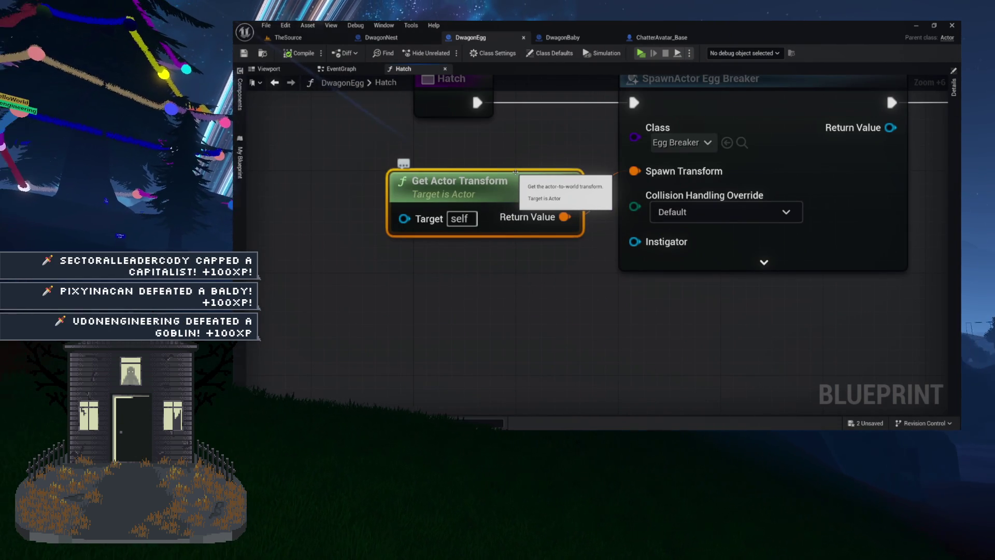
mouse_move(516, 172)
left_mouse_down()
mouse_move(472, 176)
mouse_move(456, 205)
left_mouse_up()
scroll(456, 205, "down", 6)
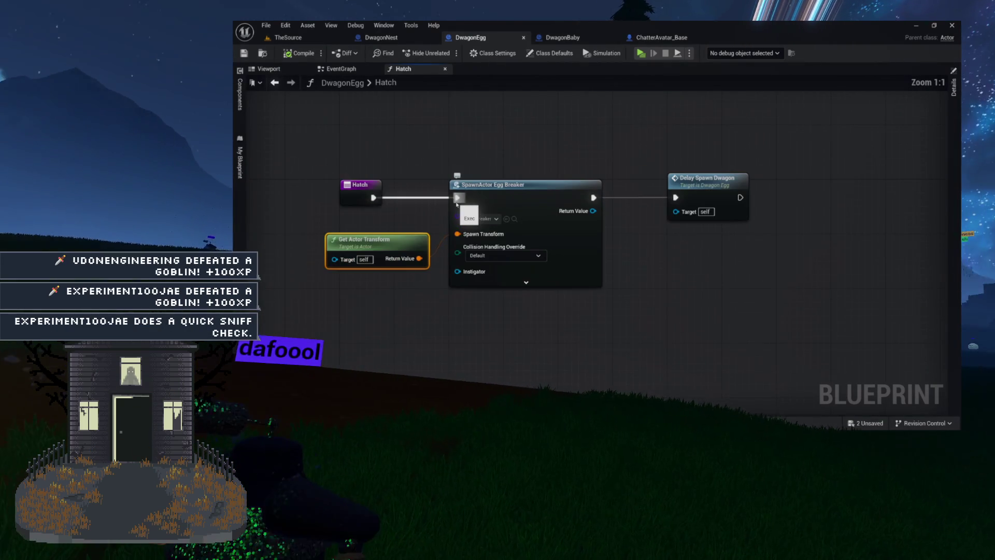
left_click_drag(442, 172, 503, 152)
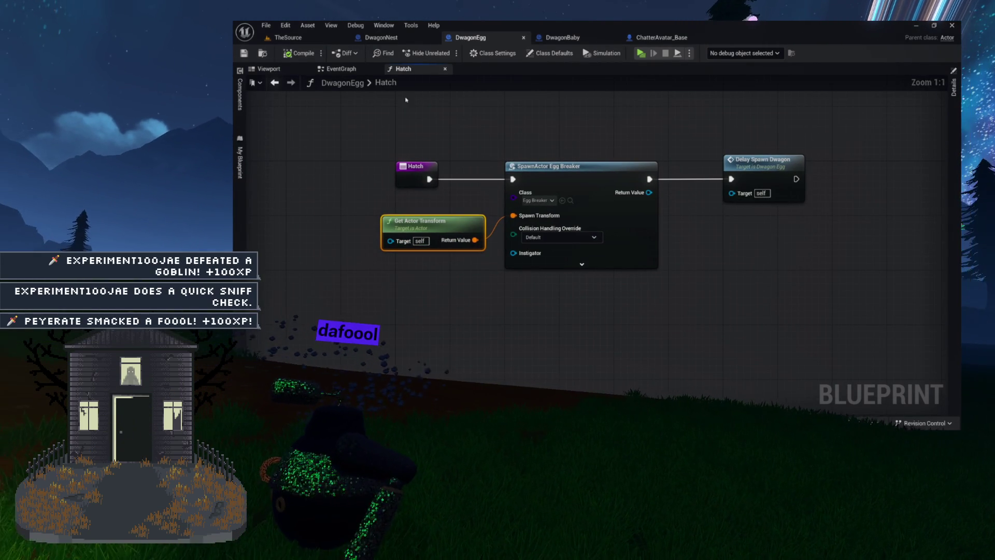
left_click_drag(416, 131, 424, 122)
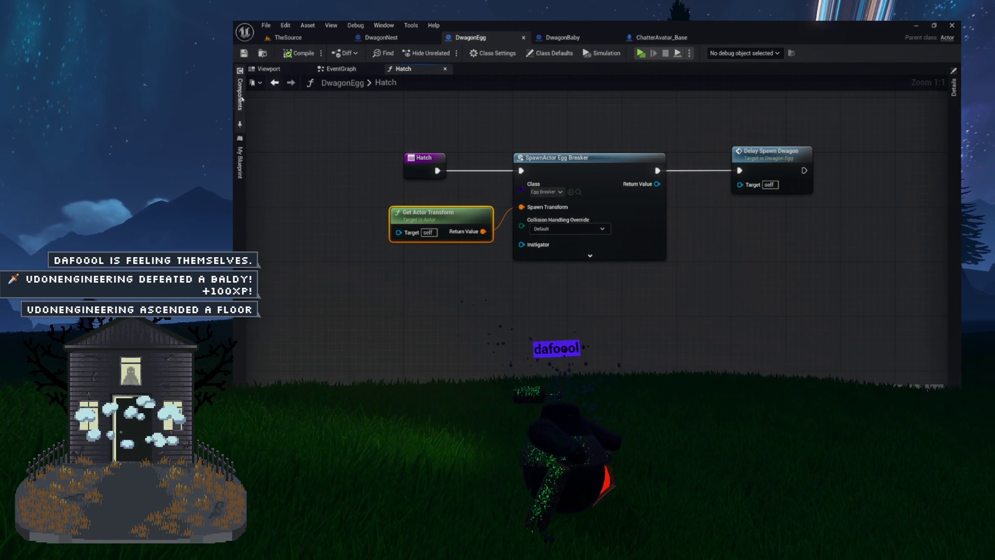
- Add a Static Mesh component named EggBase and make it the root above EggGeo
left_click(269, 68)
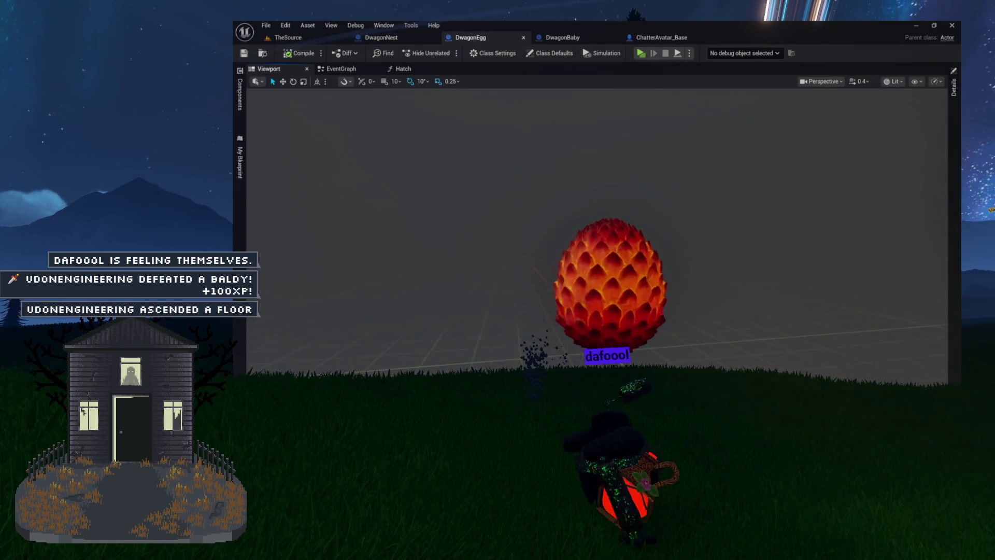
left_click(239, 96)
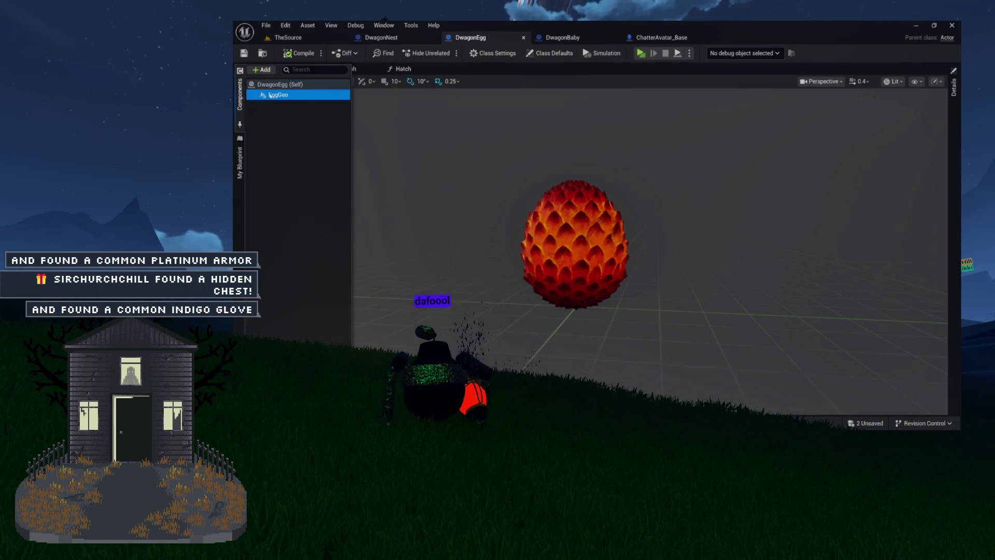
left_click(249, 69)
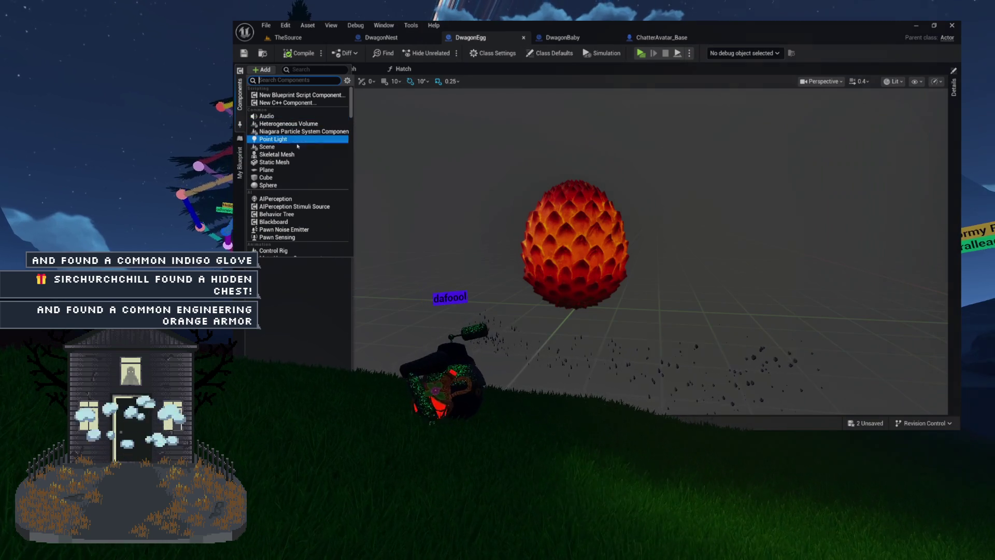
left_click(303, 161)
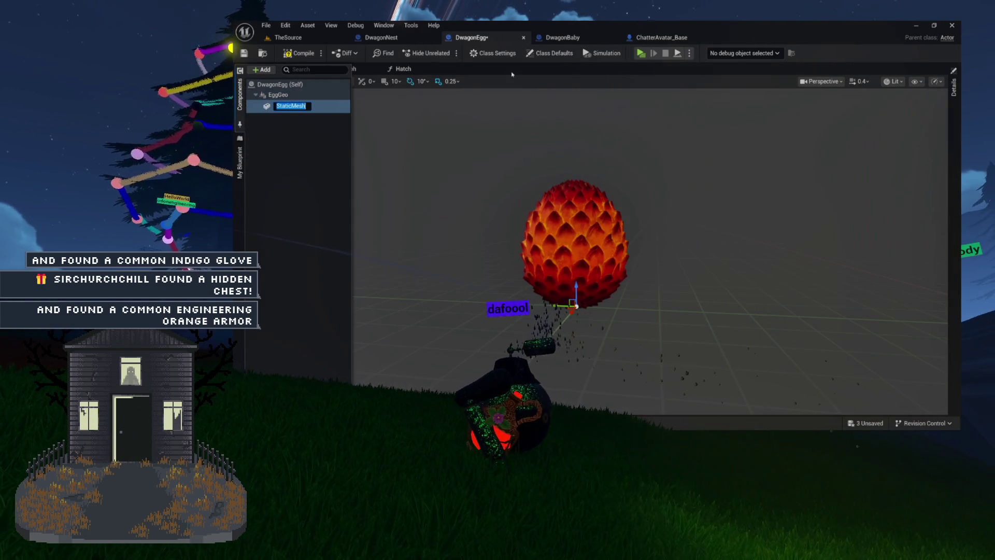
type("EggBase")
key("Return")
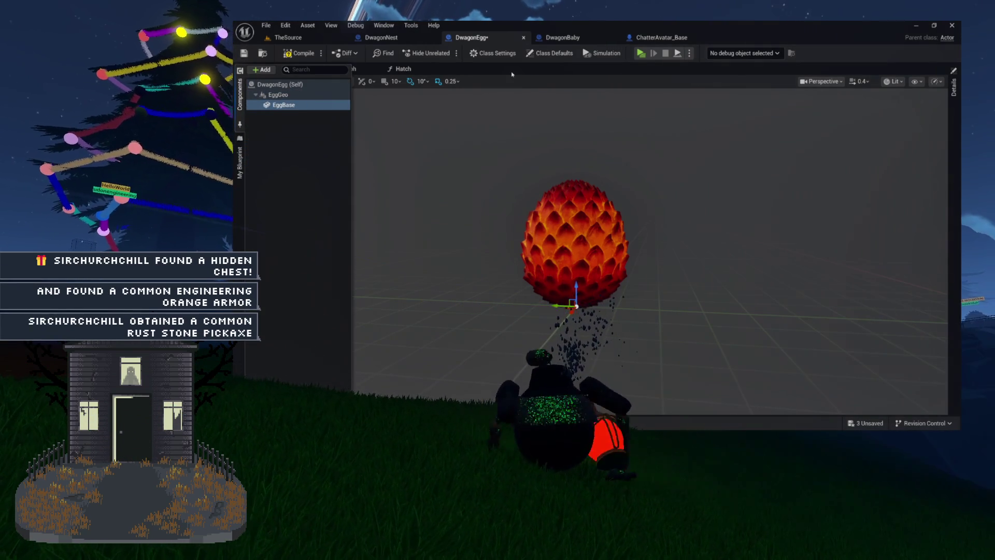
left_click_drag(288, 110, 278, 95)
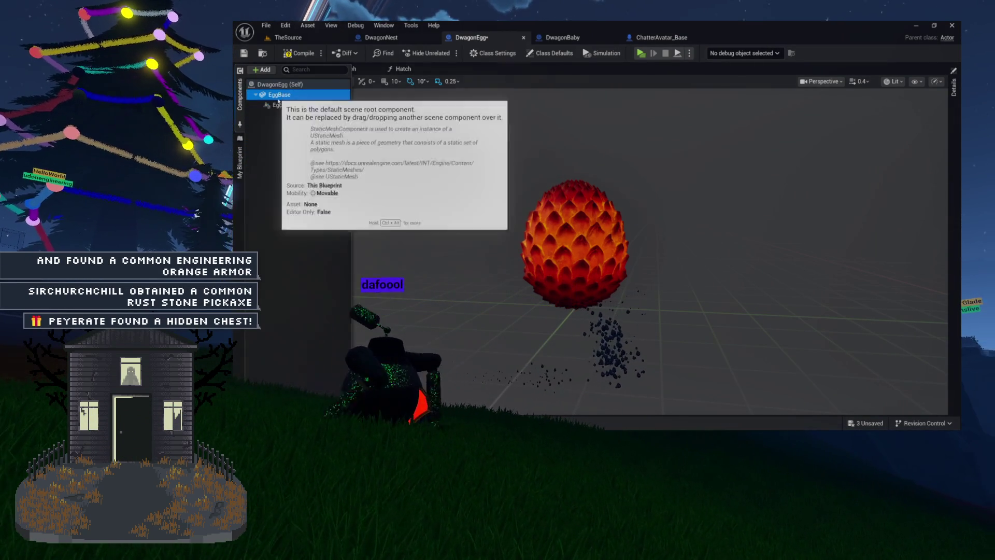
- Assign SM_Dragon_Egg_01 as EggBase's static mesh, then review EggGeo's Chaos Physics settings
left_click(954, 87)
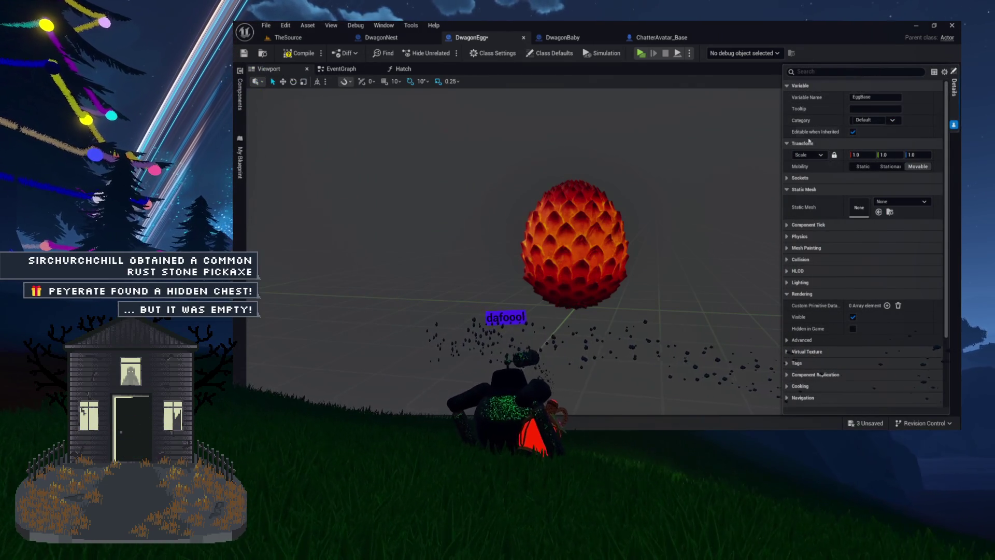
left_click(891, 206)
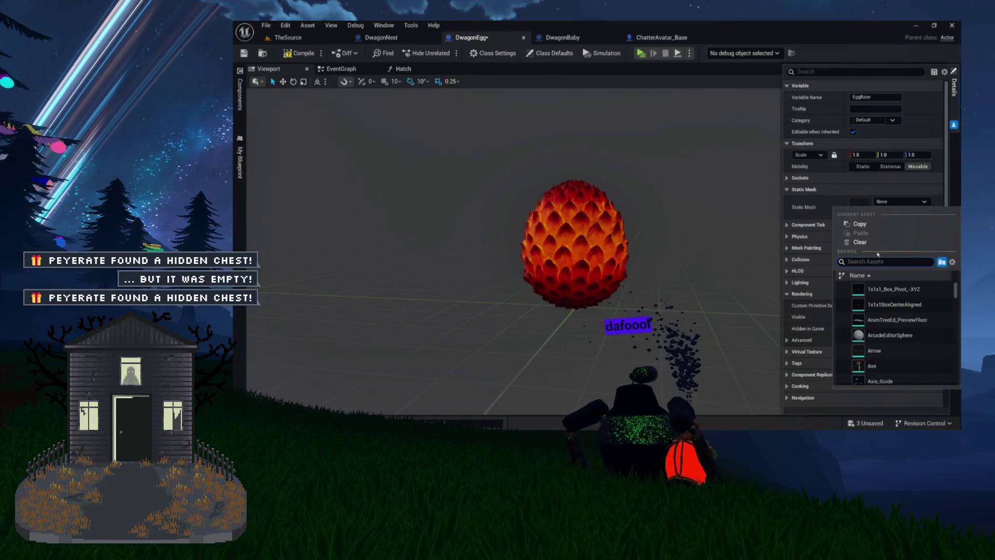
type("egg")
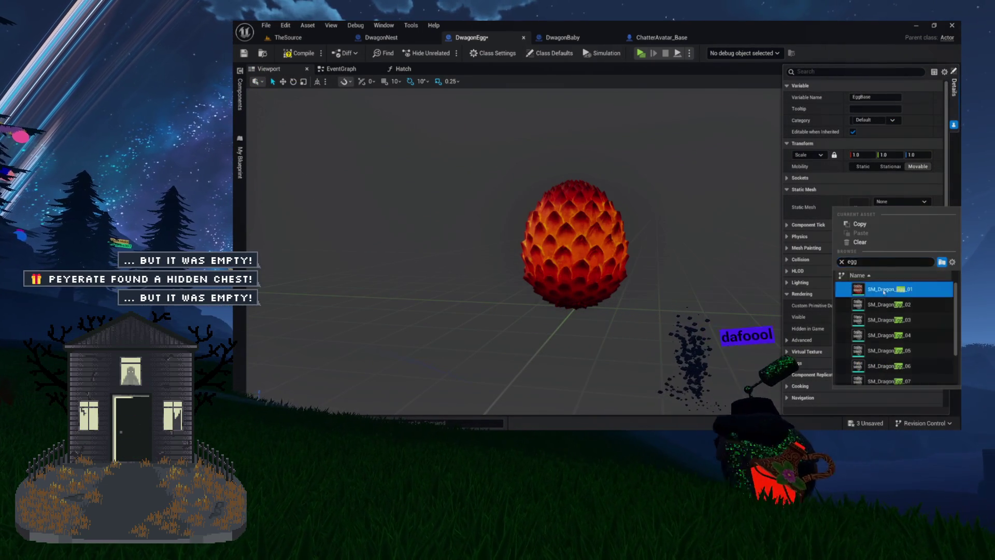
left_click(889, 289)
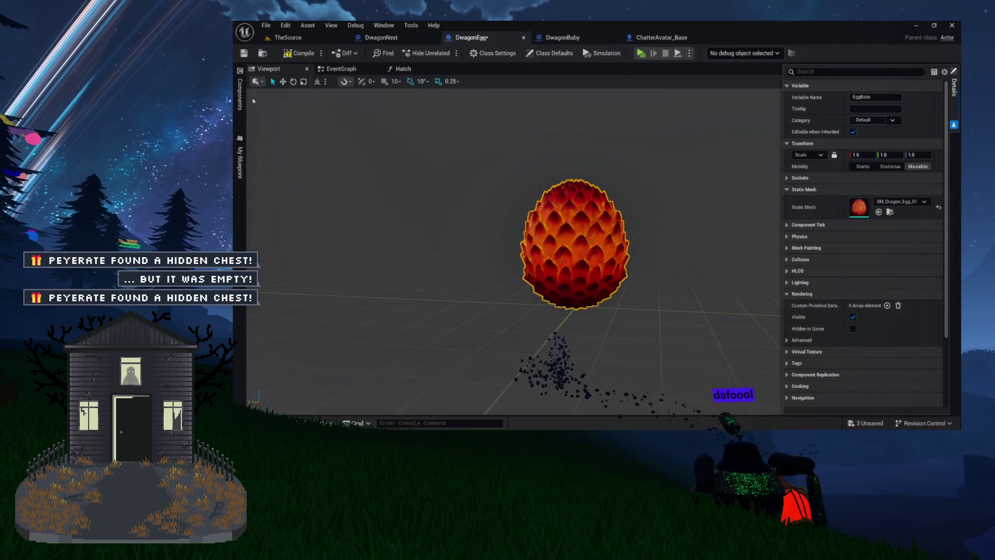
left_click(239, 93)
left_click(307, 107)
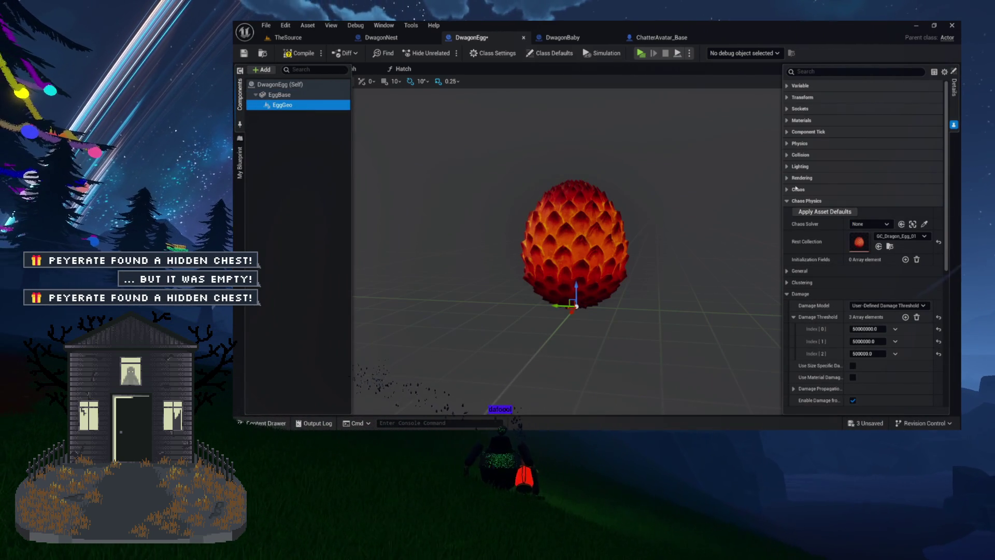
left_click(308, 95)
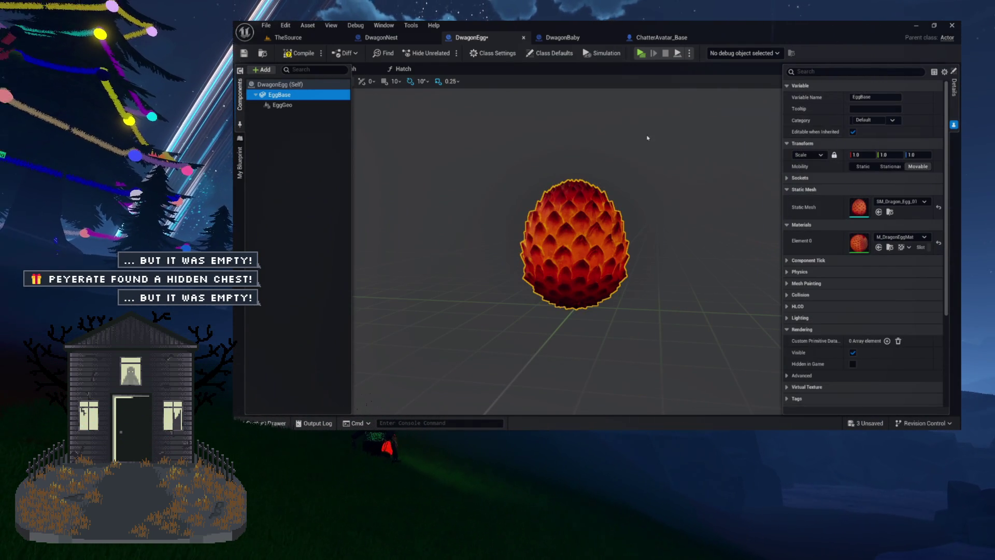
- Turn off the EggGeo geometry-collection egg's visibility in its Rendering settings
scroll(804, 233, "down", 2)
left_click(853, 311)
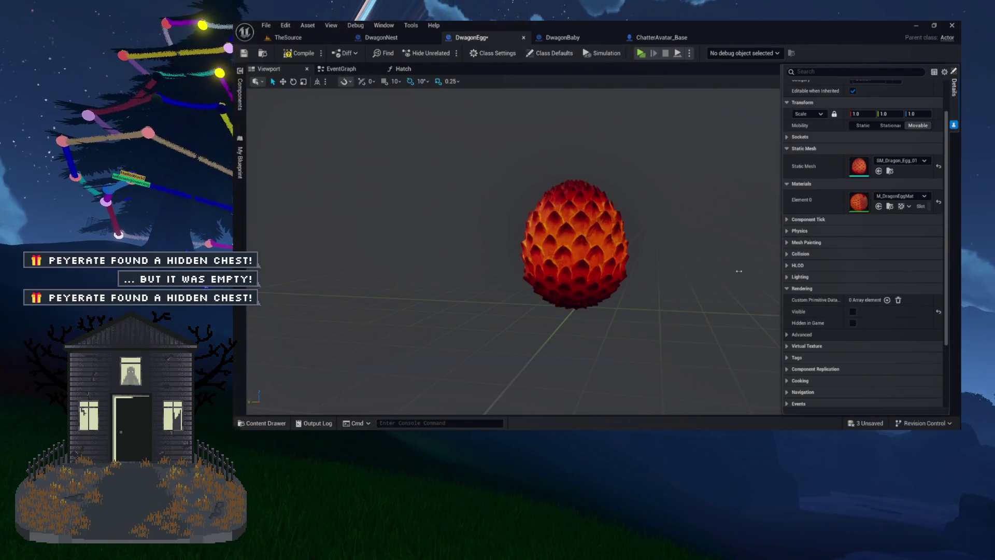
left_click(562, 242)
left_click(240, 95)
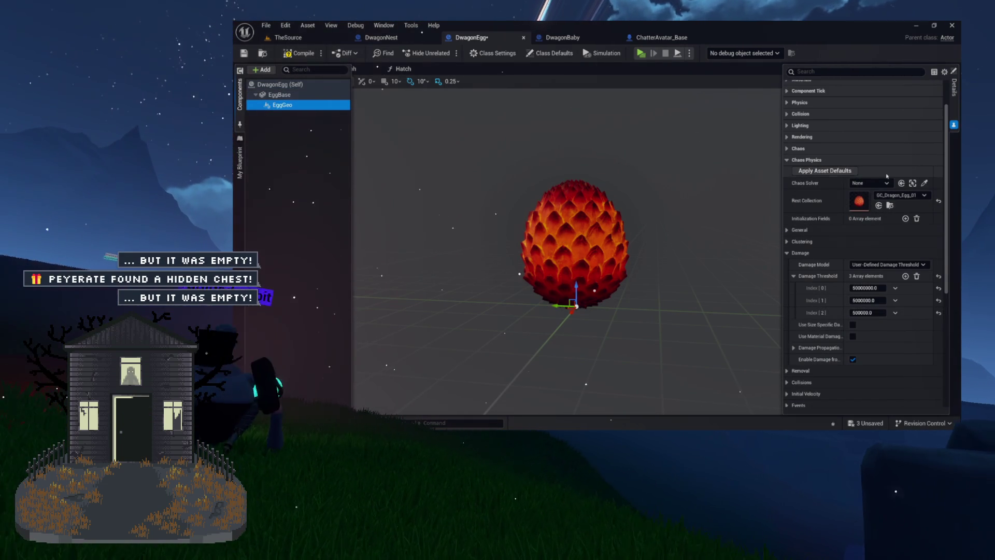
left_click(786, 174)
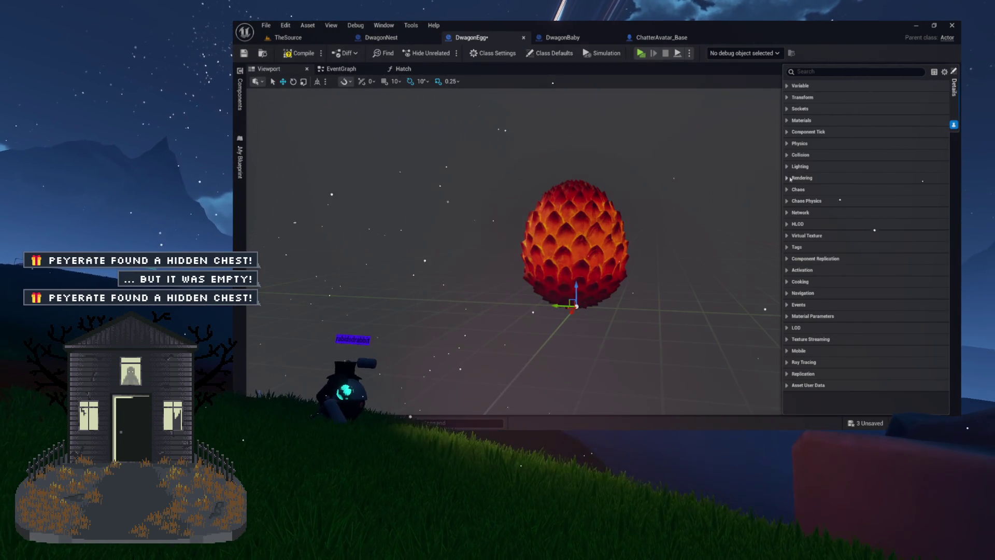
left_click(786, 178)
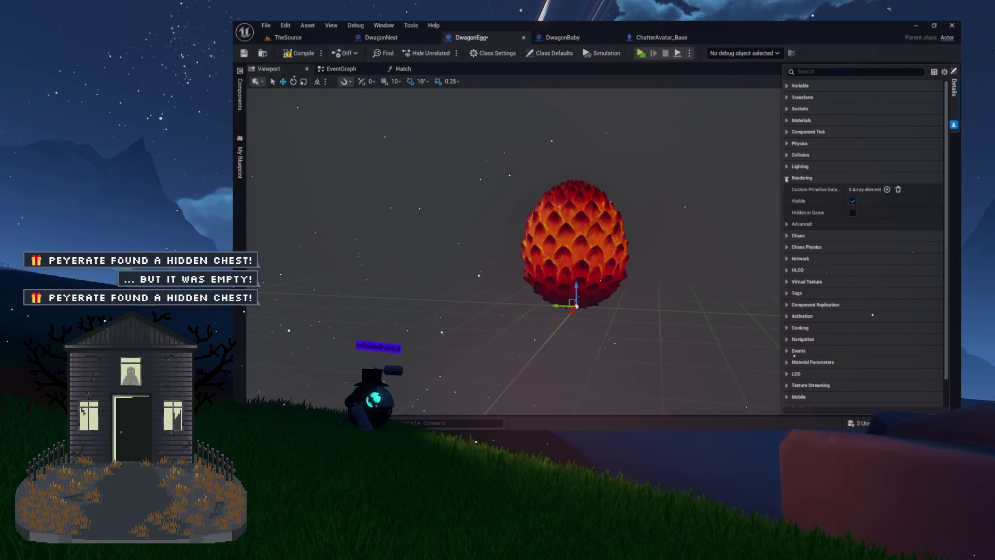
left_click(852, 200)
- Review EggBase's mesh and material settings, return to the Viewport, and save DwagonEgg with Ctrl+S
left_click(240, 93)
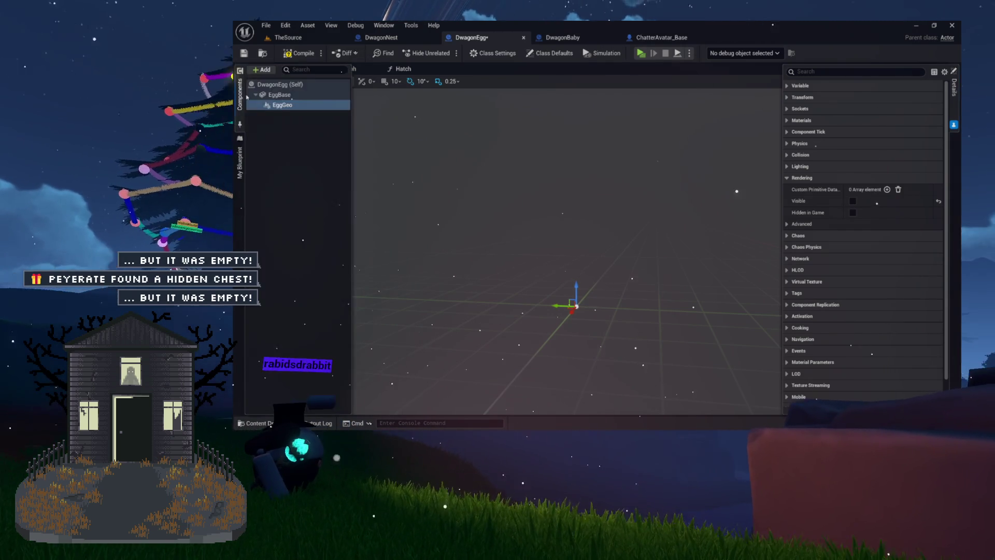
left_click(279, 95)
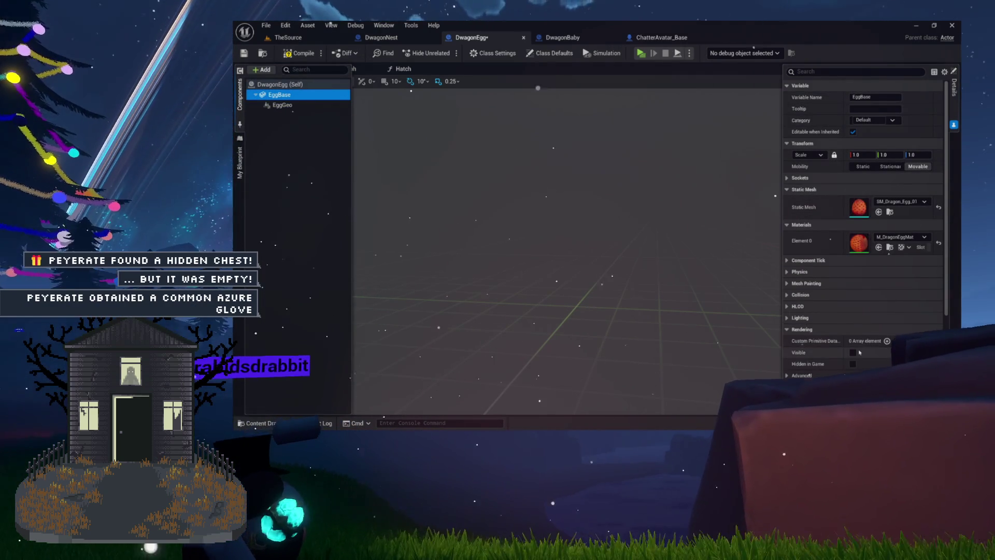
left_click(412, 126)
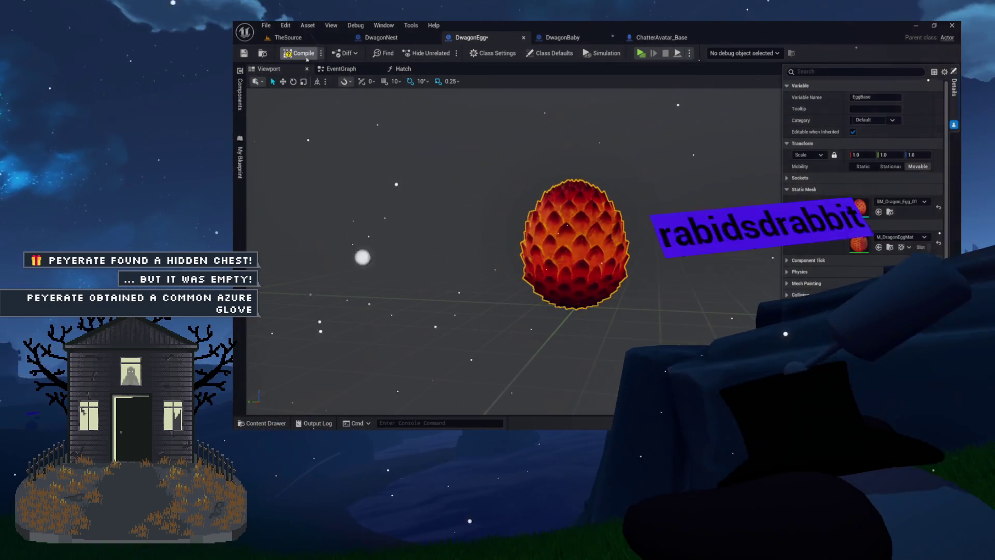
key("ctrl+s")
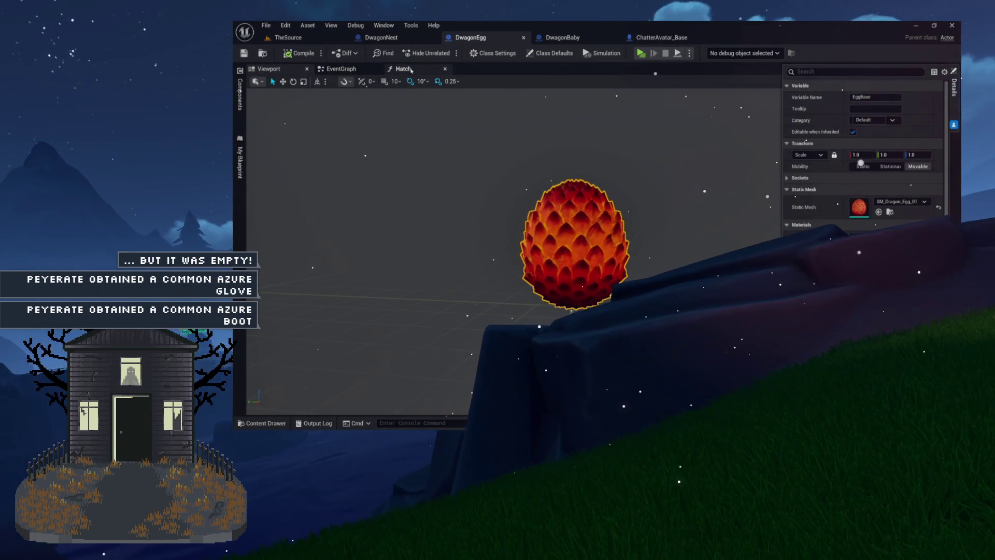
- Drop an Egg Base reference from the Components list into the Hatch function graph
left_click(402, 69)
left_click(269, 69)
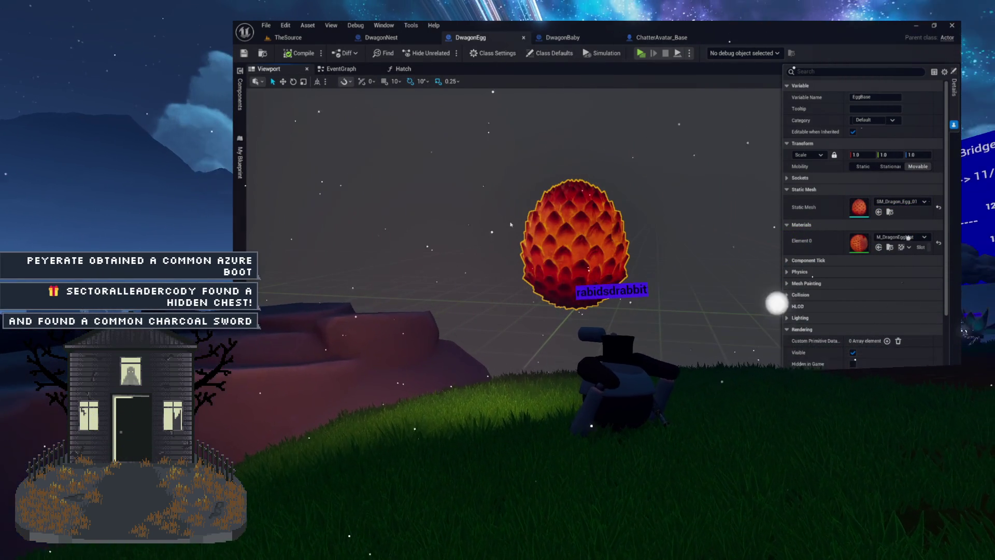
left_click(400, 69)
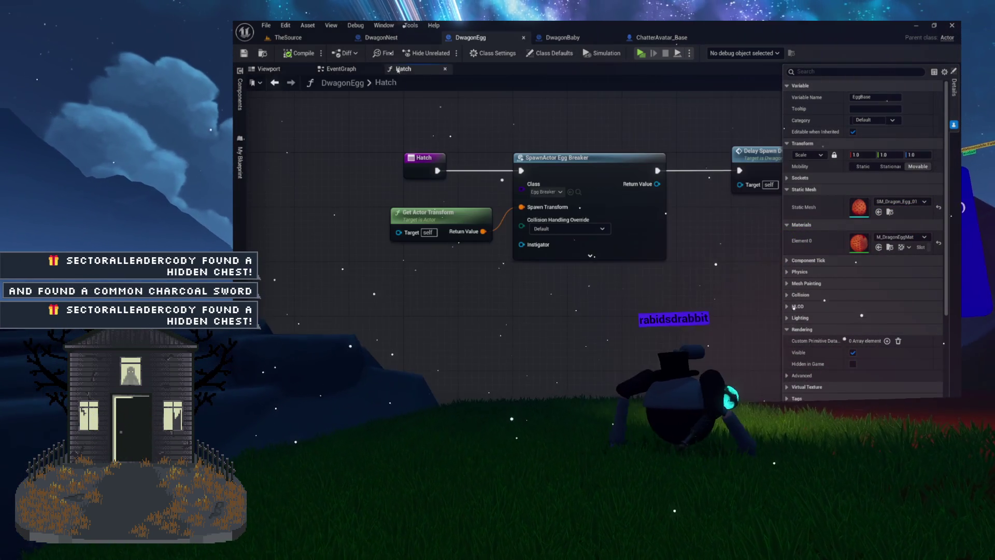
left_click(240, 91)
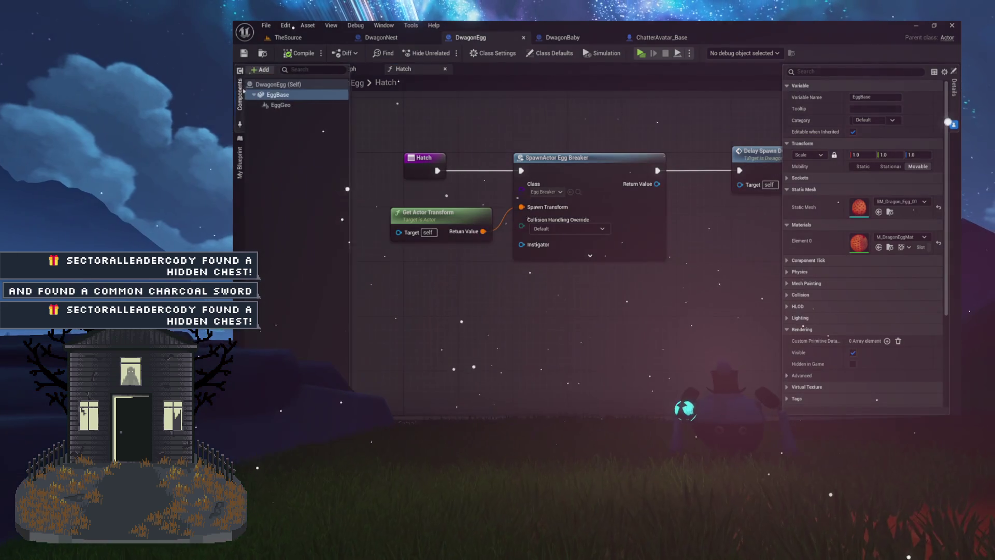
mouse_move(273, 97)
left_mouse_down()
mouse_move(486, 204)
mouse_move(500, 133)
mouse_move(510, 197)
left_mouse_up()
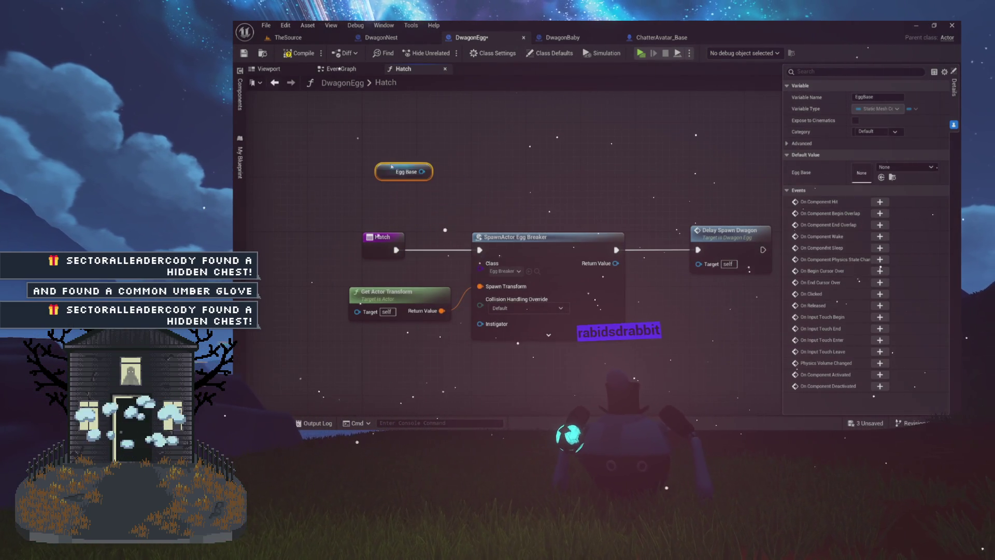
- Add Set Visibility for Egg Base and wire it between Hatch and SpawnActor Egg Breaker
left_click_drag(418, 175, 504, 154)
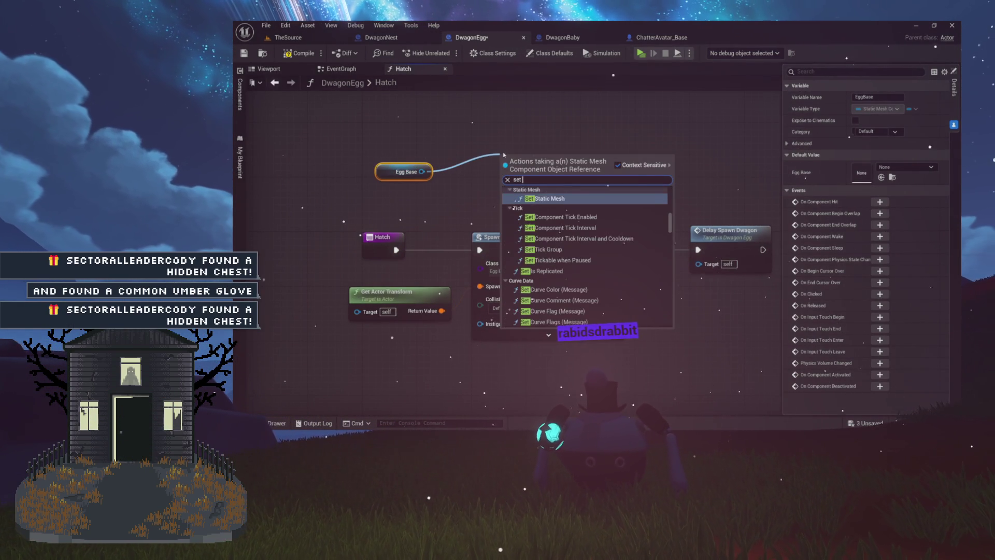
type("visi")
key("Return")
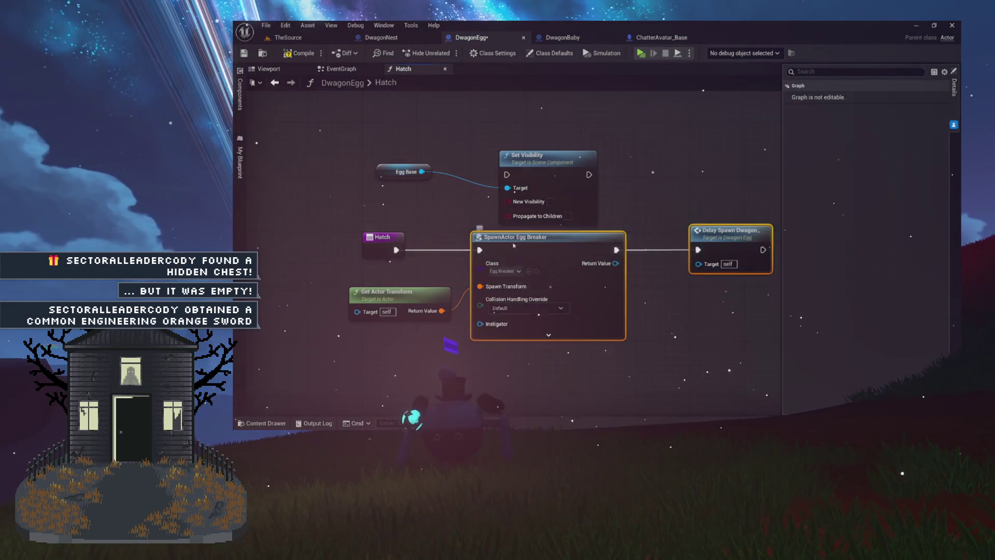
left_click_drag(708, 236, 709, 248)
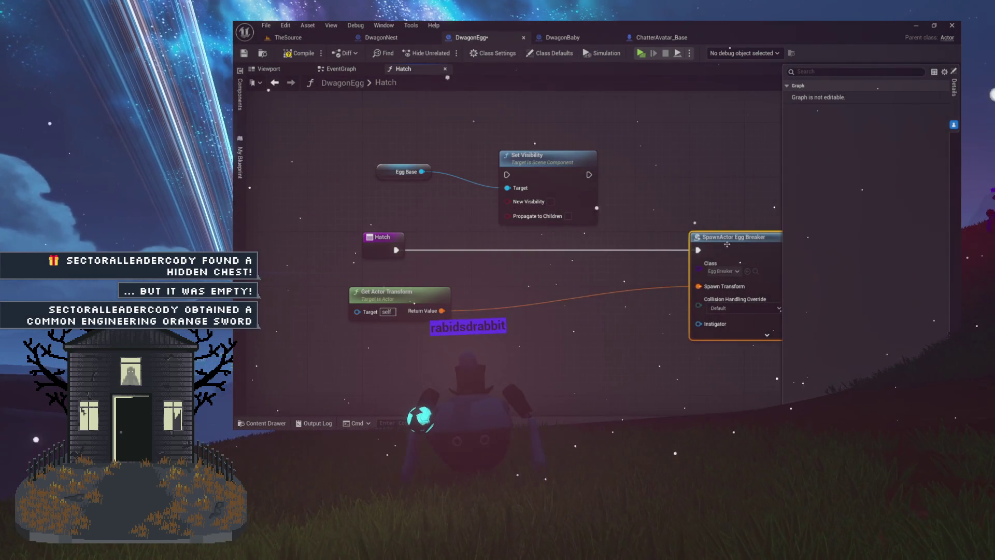
left_click_drag(542, 177, 529, 256)
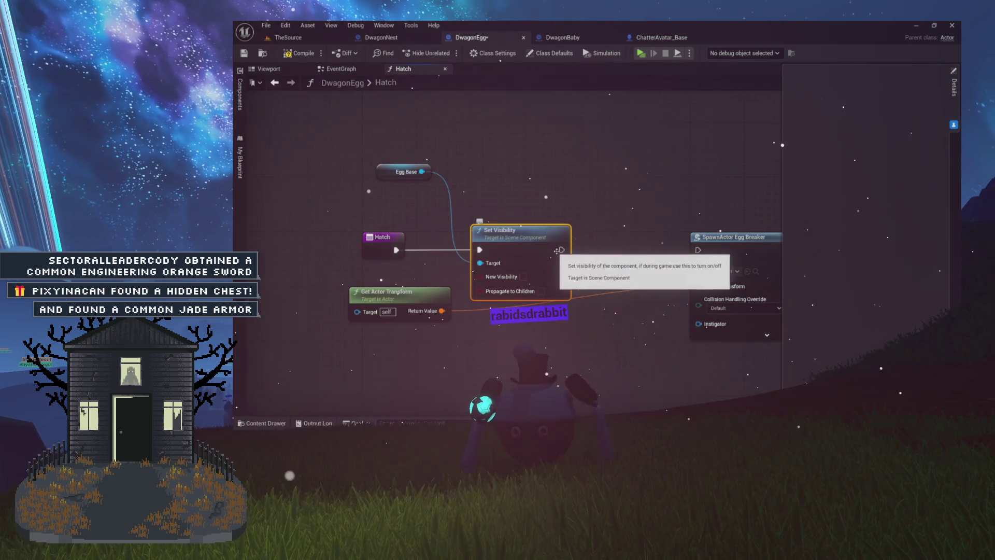
- Place Egg Base above its Set Visibility, bring SpawnActor into view, and drop in an Egg Geo reference
left_click_drag(698, 286, 441, 311)
mouse_move(385, 175)
left_mouse_down()
mouse_move(480, 189)
mouse_move(536, 182)
left_mouse_up()
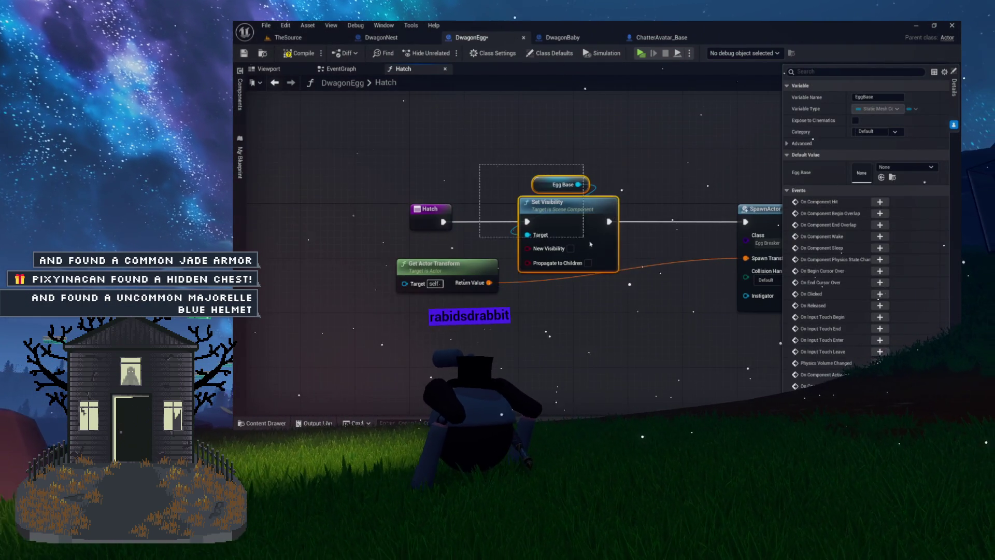
left_click(559, 256, "ctrl")
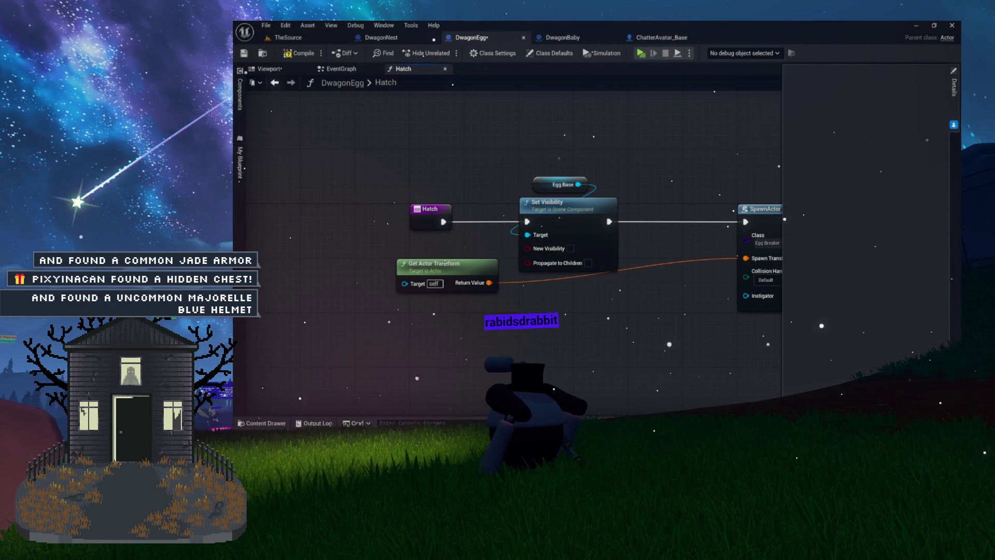
mouse_move(540, 140)
left_mouse_down()
mouse_move(346, 131)
mouse_move(347, 174)
left_mouse_up()
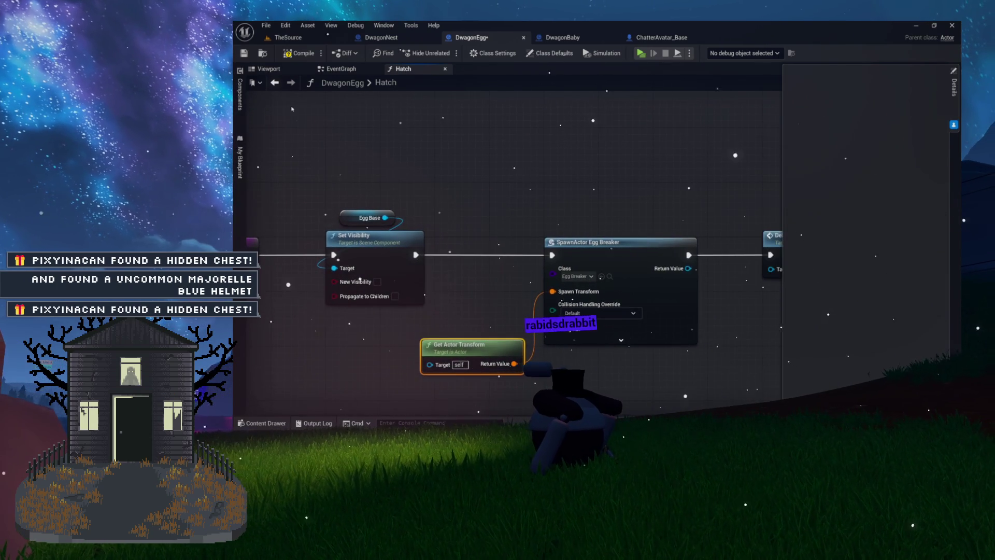
left_click(240, 94)
left_click_drag(280, 103, 415, 138)
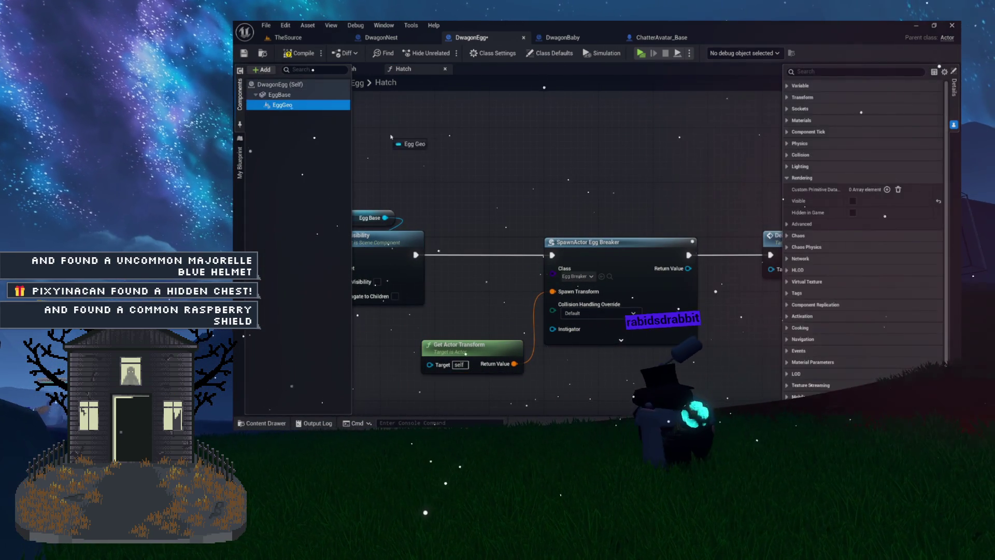
- Chain a Set Visibility on Egg Geo before the Egg Breaker spawn, with New Visibility ticked
left_click_drag(476, 173, 478, 173)
type("set visi")
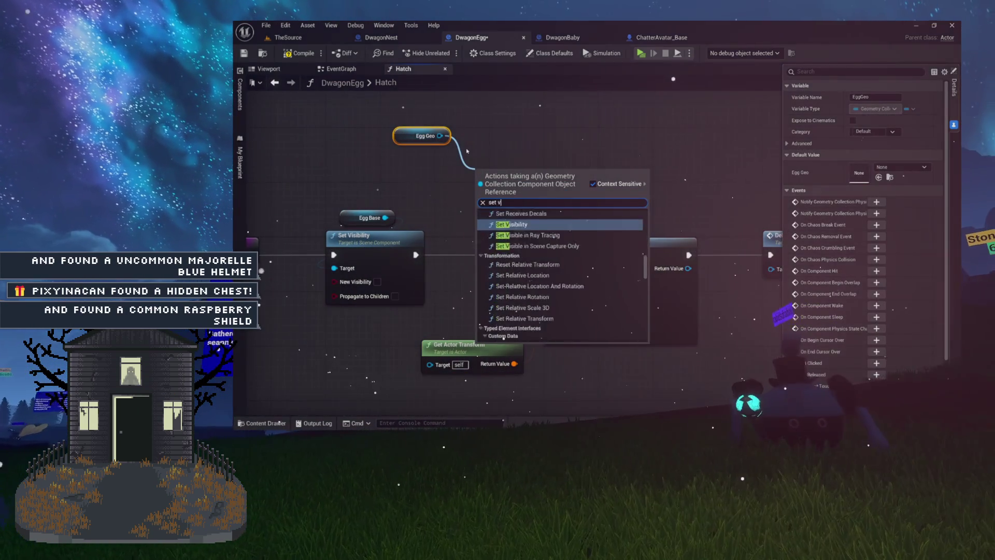
key("Return")
mouse_move(636, 238)
left_mouse_down()
mouse_move(677, 240)
mouse_move(567, 240)
mouse_move(682, 251)
left_mouse_up()
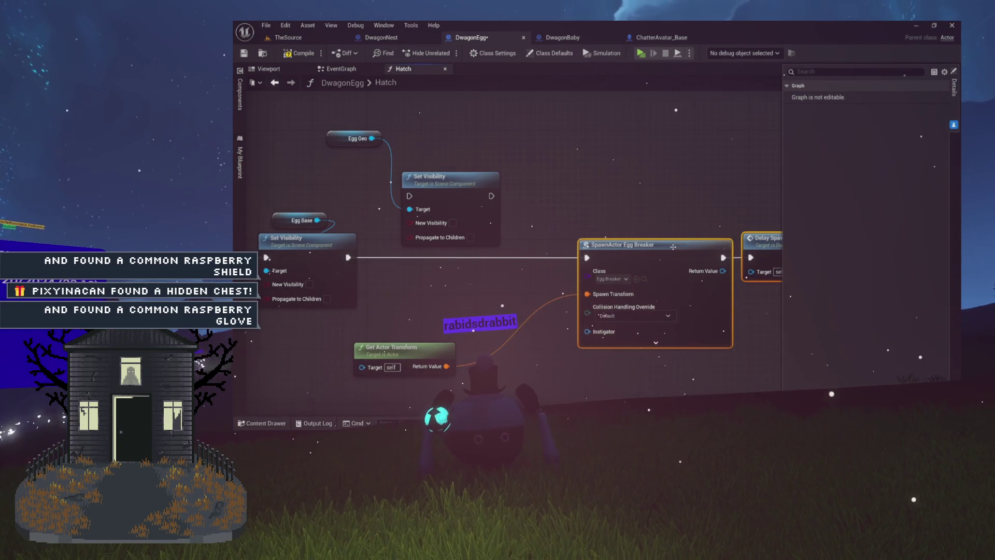
left_click_drag(628, 220, 721, 226)
left_click_drag(530, 197, 584, 244)
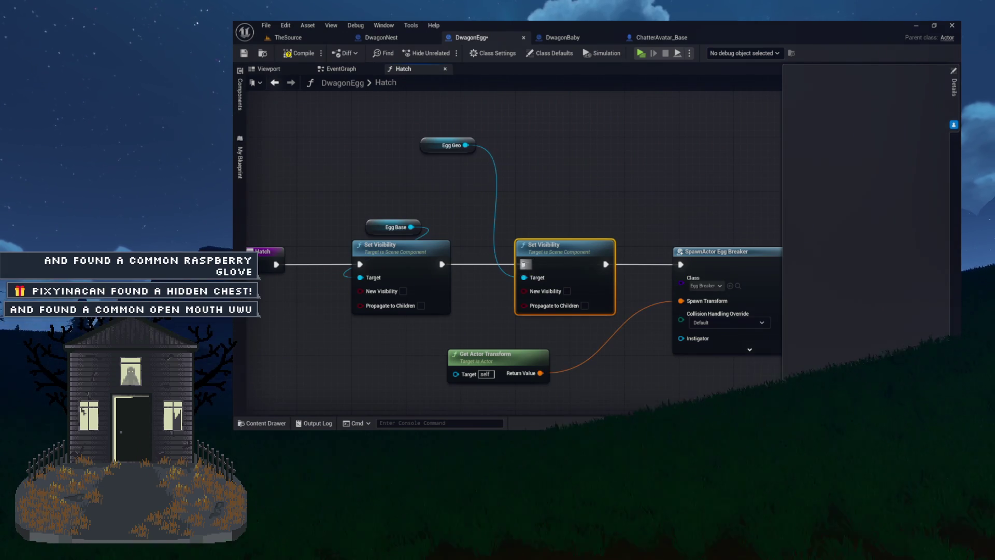
mouse_move(444, 145)
left_mouse_down()
mouse_move(549, 182)
mouse_move(539, 220)
mouse_move(547, 228)
left_mouse_up()
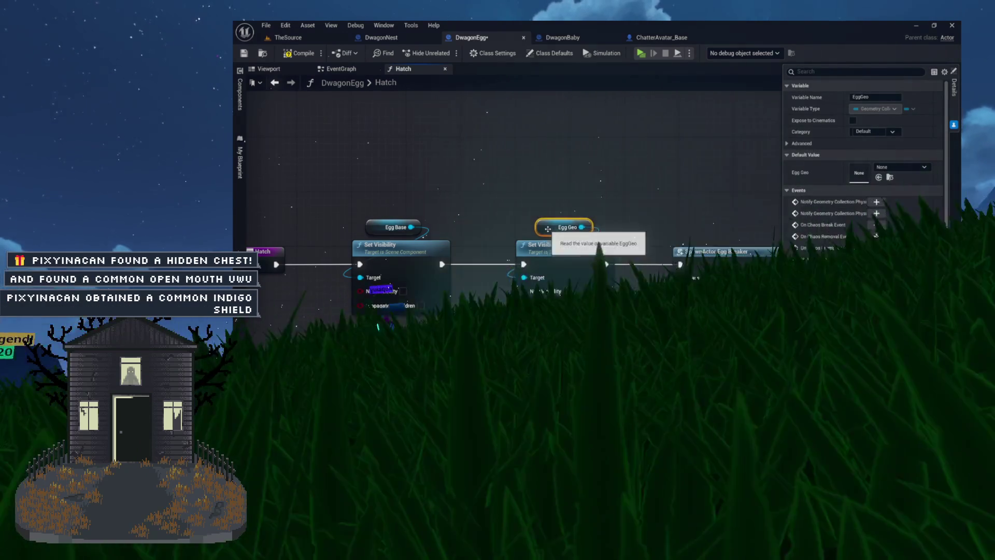
left_click(567, 291)
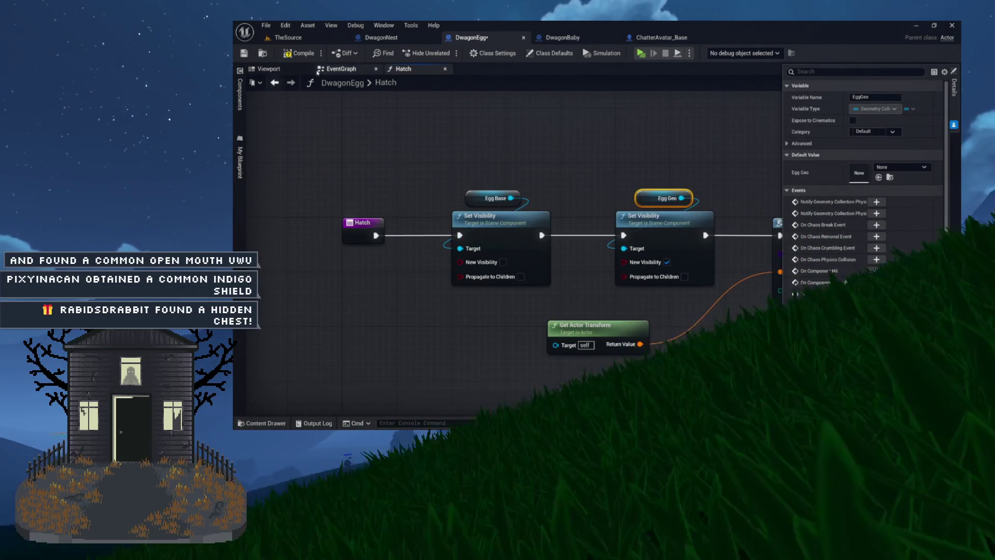
- Add Set Simulate Physics for Egg Geo with Simulate ticked after Set Visibility, and save DwagonEgg
mouse_move(622, 167)
left_mouse_down()
mouse_move(446, 215)
mouse_move(545, 220)
left_mouse_up()
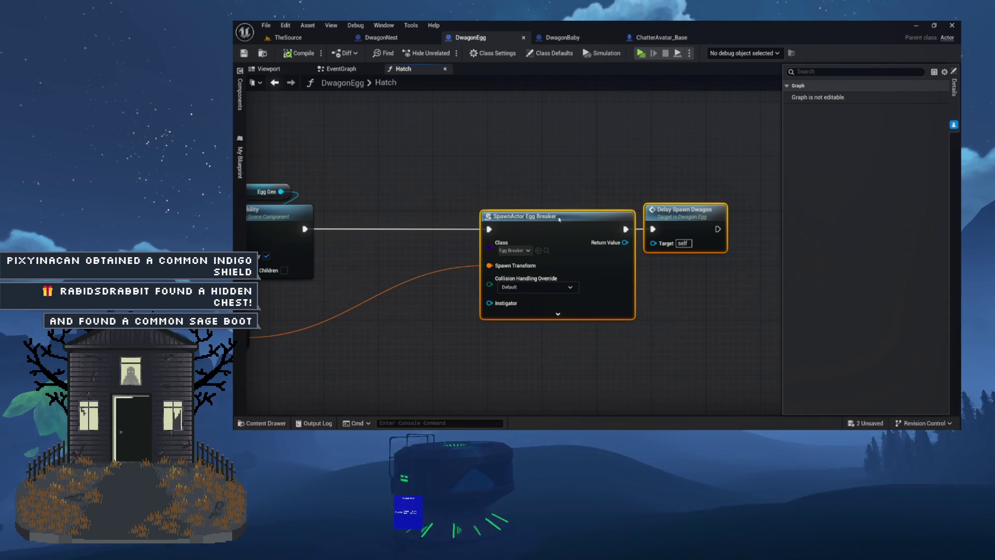
left_click(491, 181)
mouse_move(357, 184)
left_mouse_down()
mouse_move(441, 189)
mouse_move(449, 209)
left_mouse_up()
type("set simu")
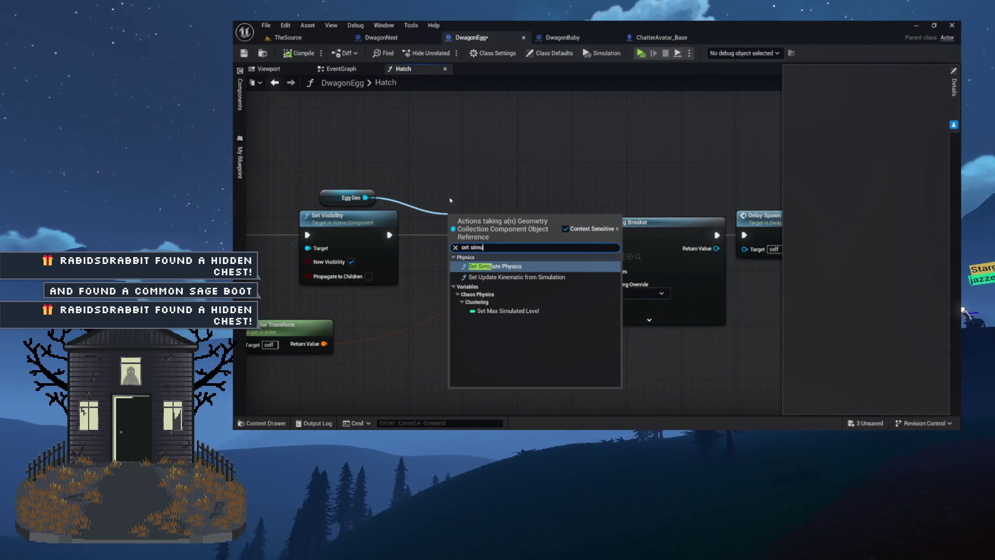
left_click(490, 265)
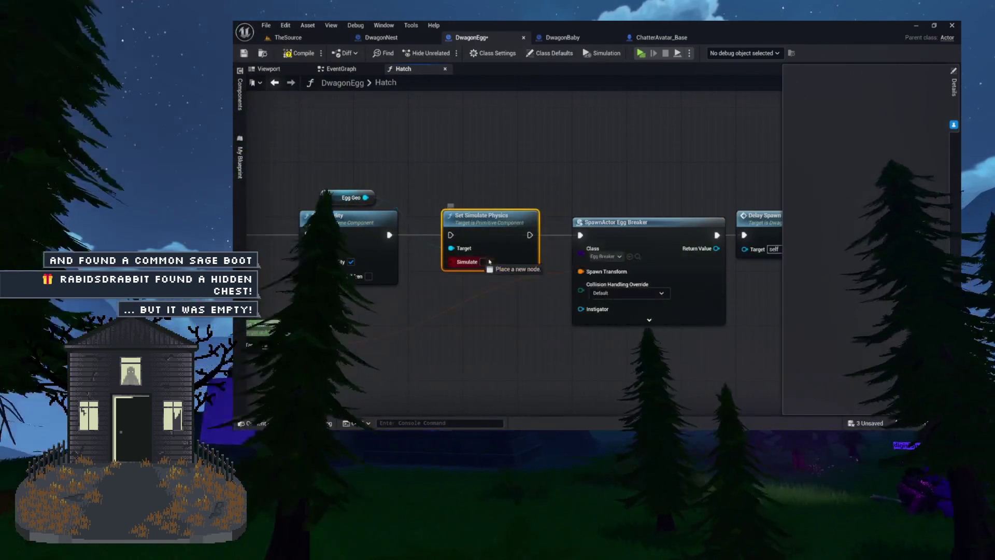
left_click(483, 262)
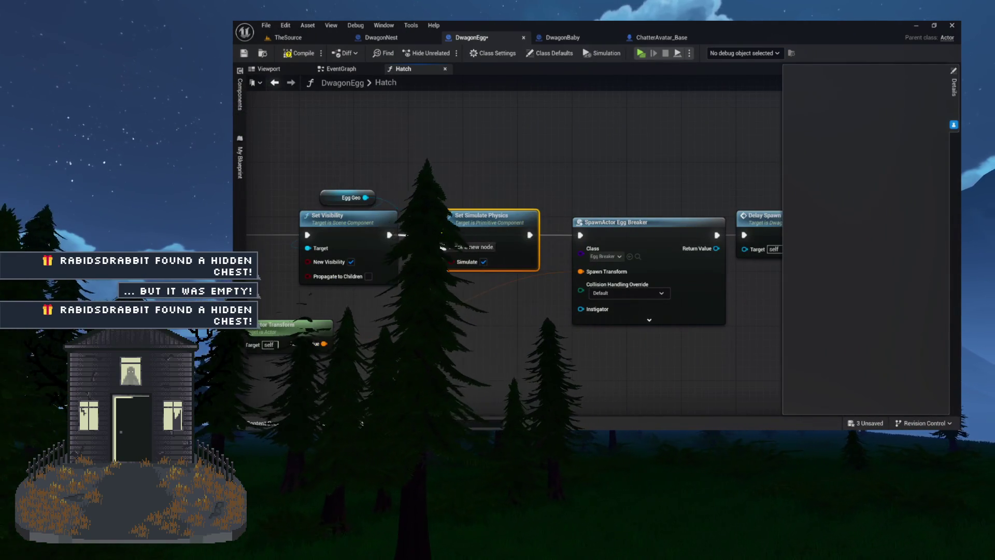
left_click_drag(412, 236, 452, 235)
key("ctrl+s")
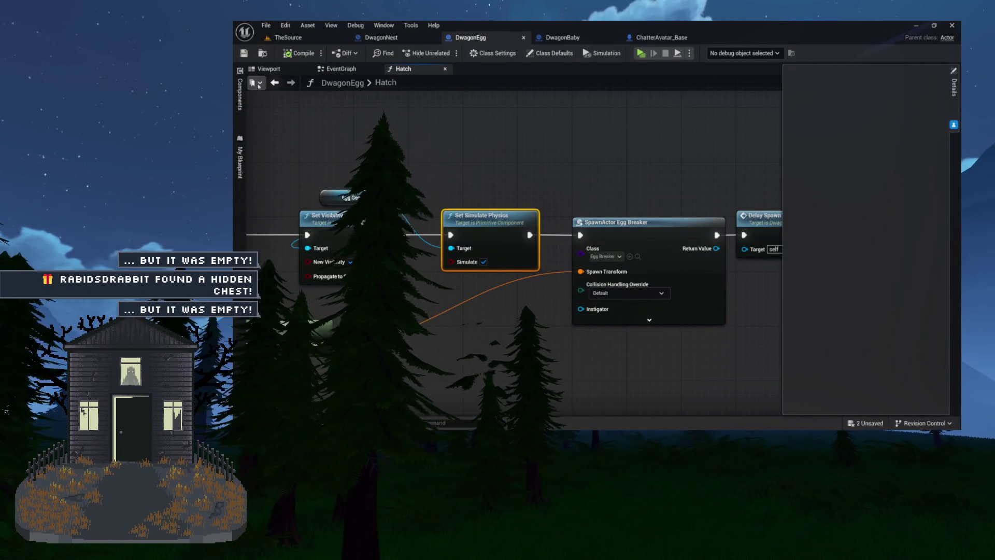
left_click(239, 93)
- Select EggGeo and expand its Physics settings in the Details panel
left_click(282, 104)
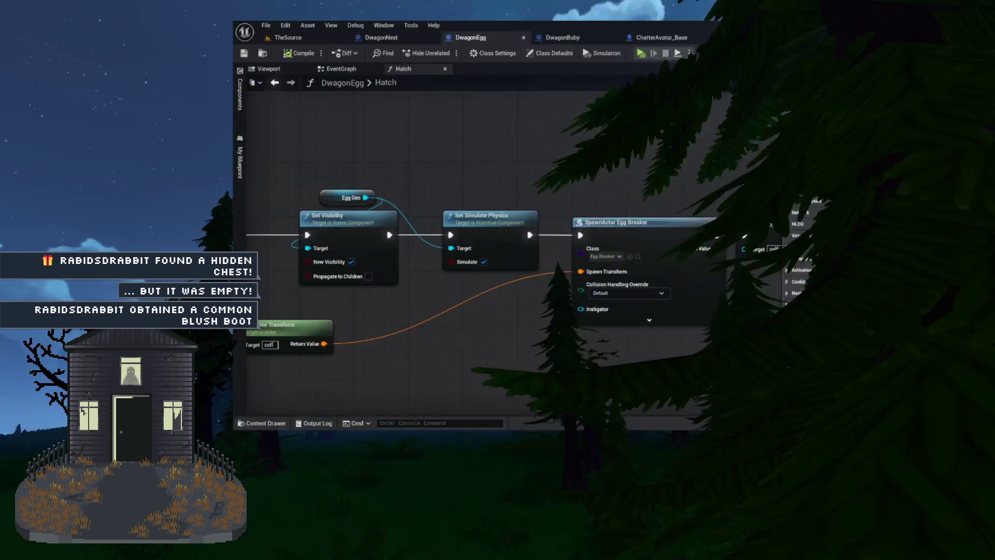
left_click(787, 177)
left_click(788, 144)
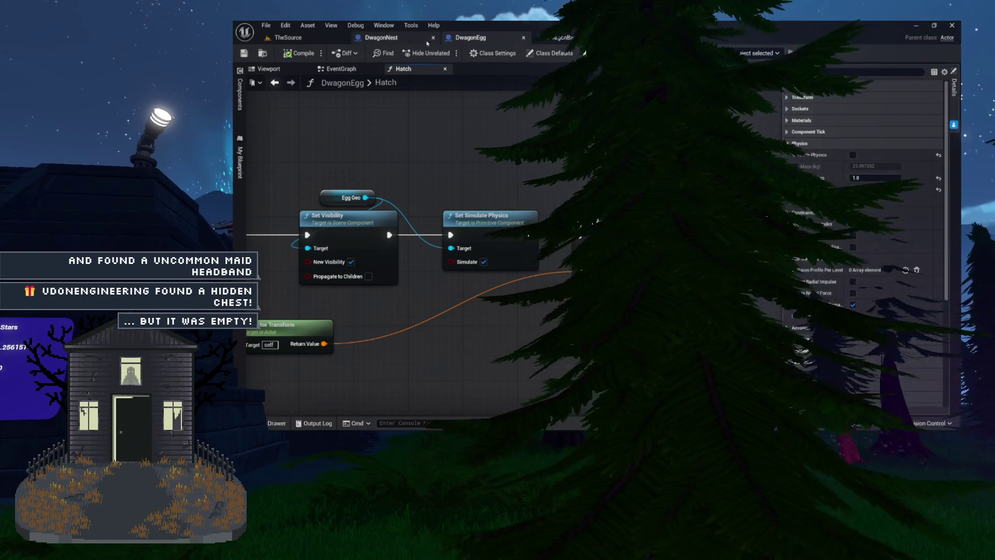
- Move the Get Actor Transform node up to sit just below Set Simulate Physics
key("ctrl+shift+w")
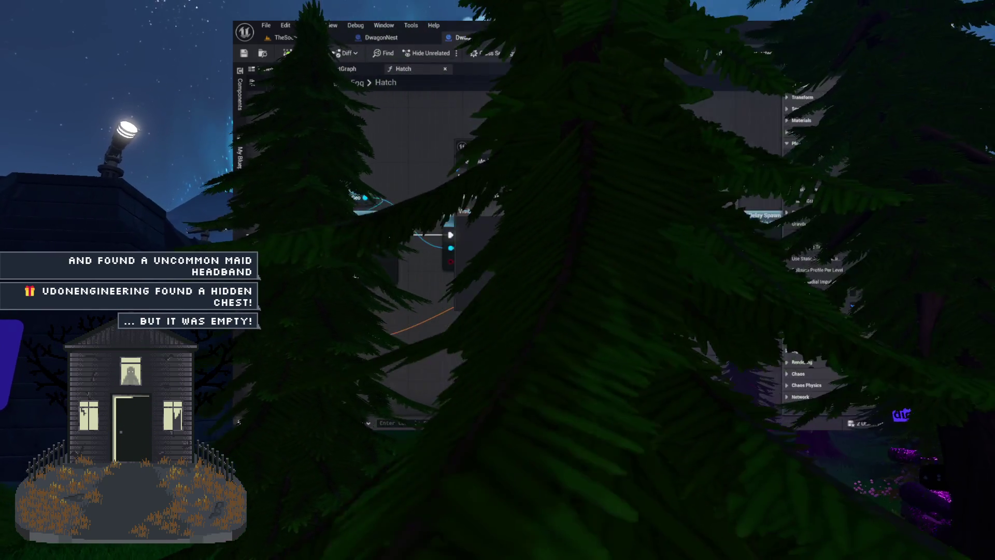
mouse_move(556, 151)
left_mouse_down()
mouse_move(483, 158)
mouse_move(494, 138)
mouse_move(583, 139)
left_mouse_up()
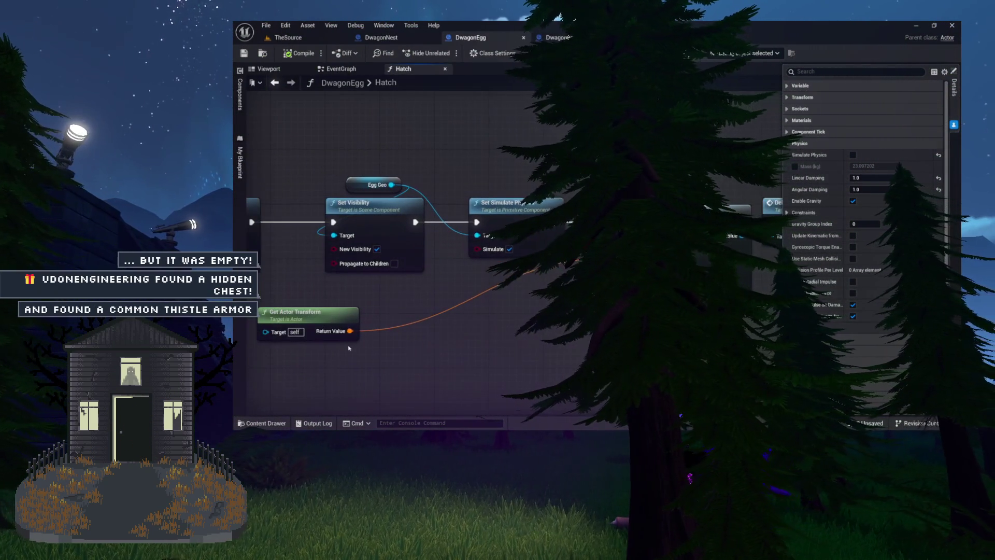
left_click_drag(327, 321, 536, 274)
left_click_drag(609, 145, 478, 137)
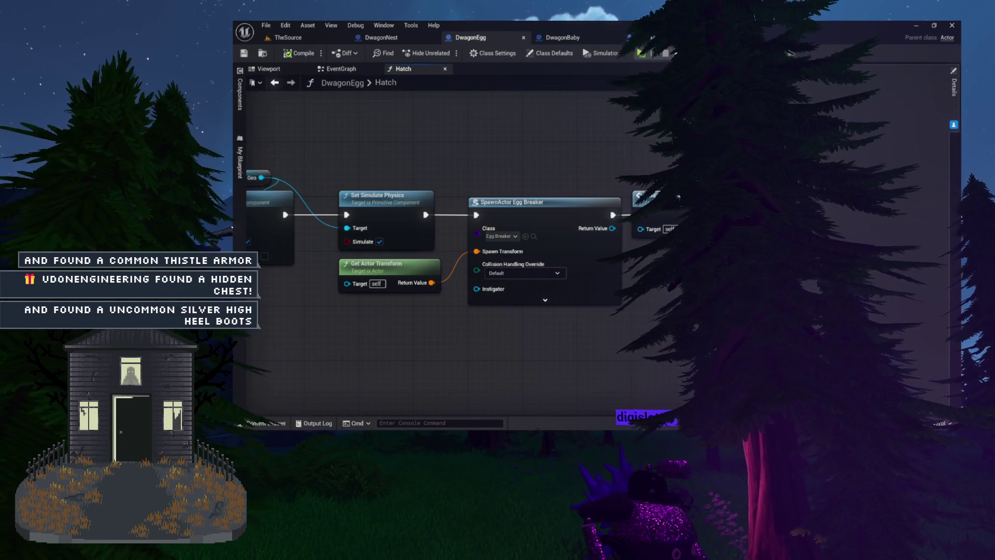
mouse_move(625, 165)
left_mouse_down()
mouse_move(538, 140)
mouse_move(600, 144)
mouse_move(574, 151)
mouse_move(567, 138)
left_mouse_up()
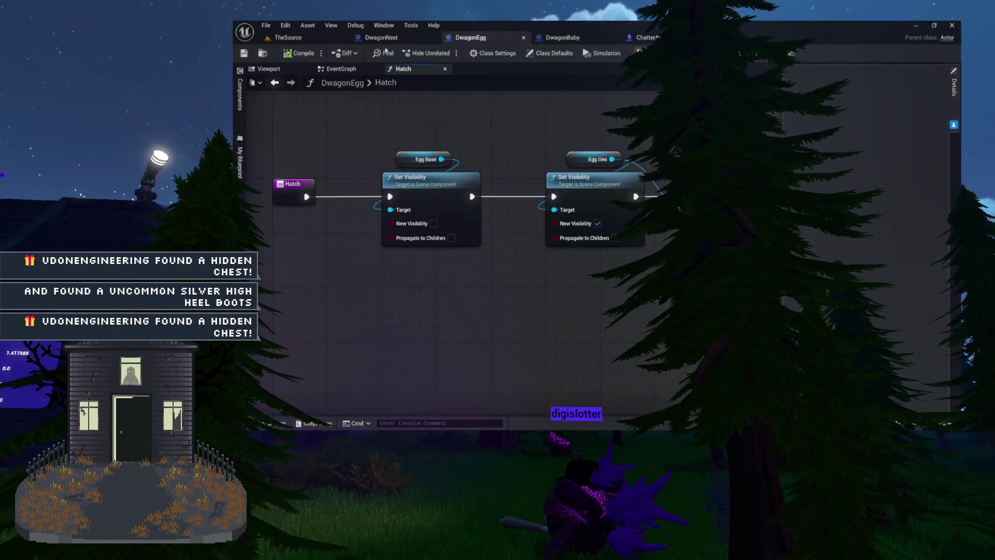
left_click(341, 69)
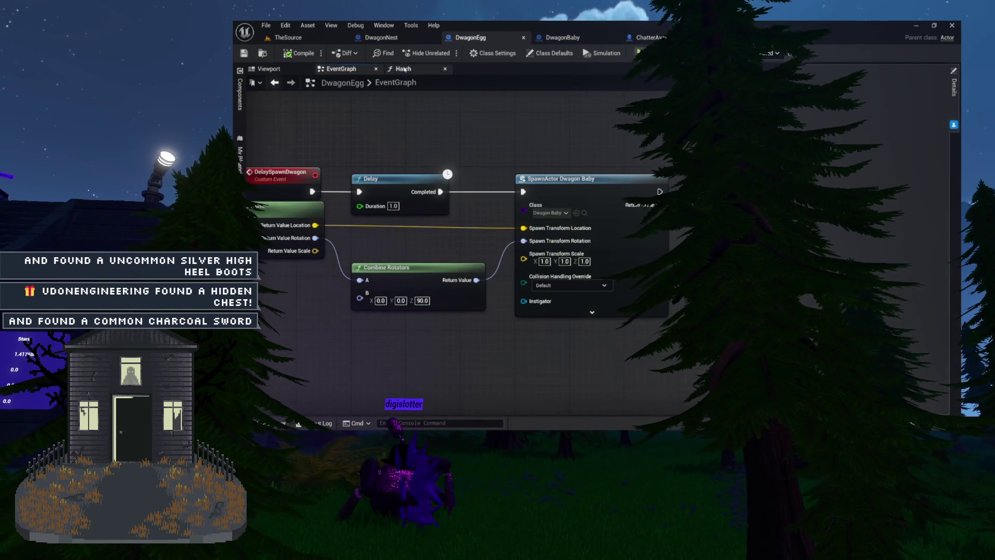
- Close the Hatch graph and show the DwagonNest Viewport with its flat platform
left_click(403, 69)
left_click(445, 69)
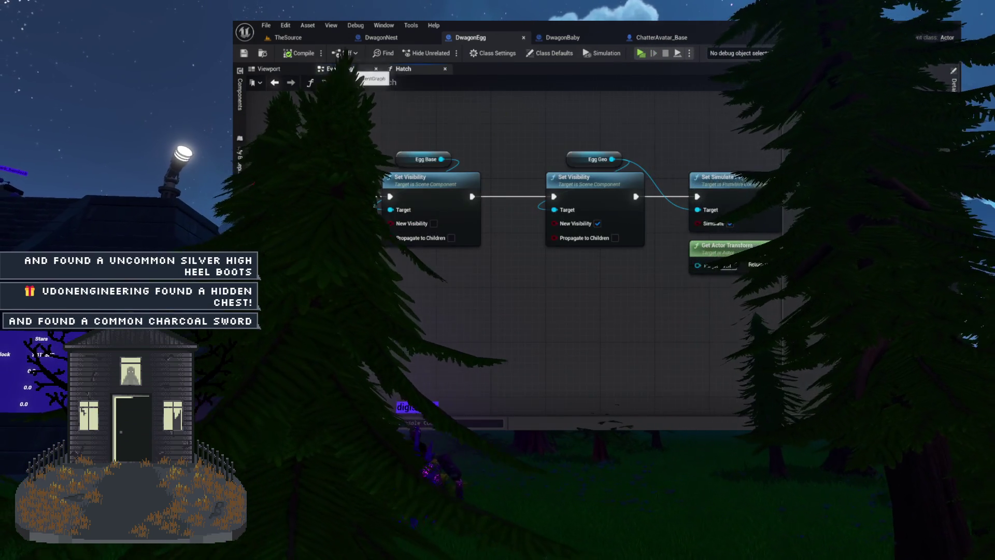
left_click(371, 37)
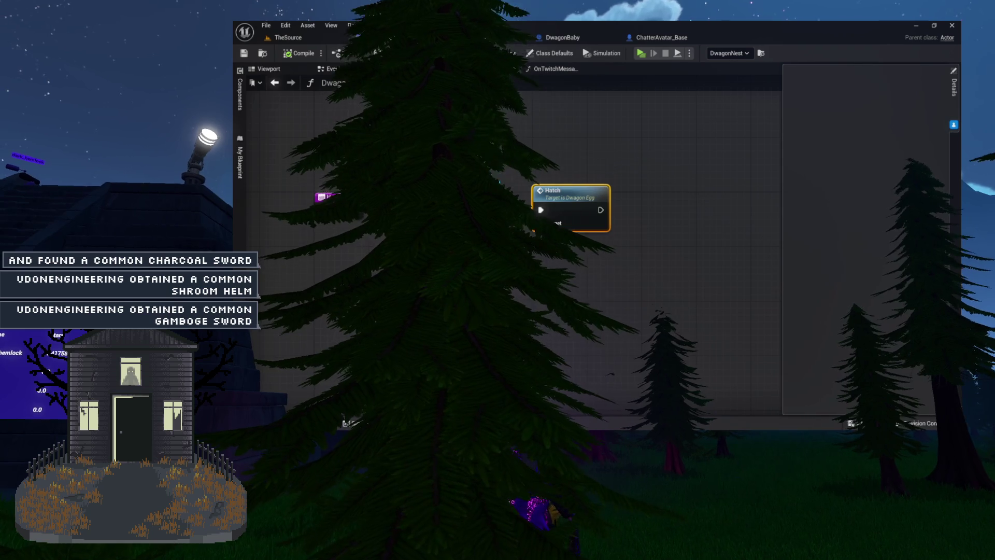
left_click(451, 37)
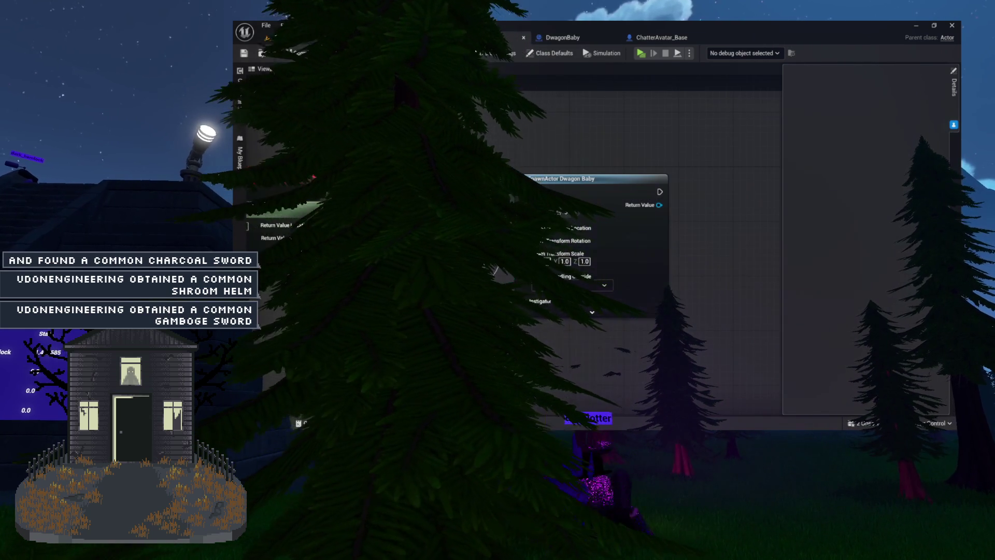
left_click(381, 37)
left_click(268, 68)
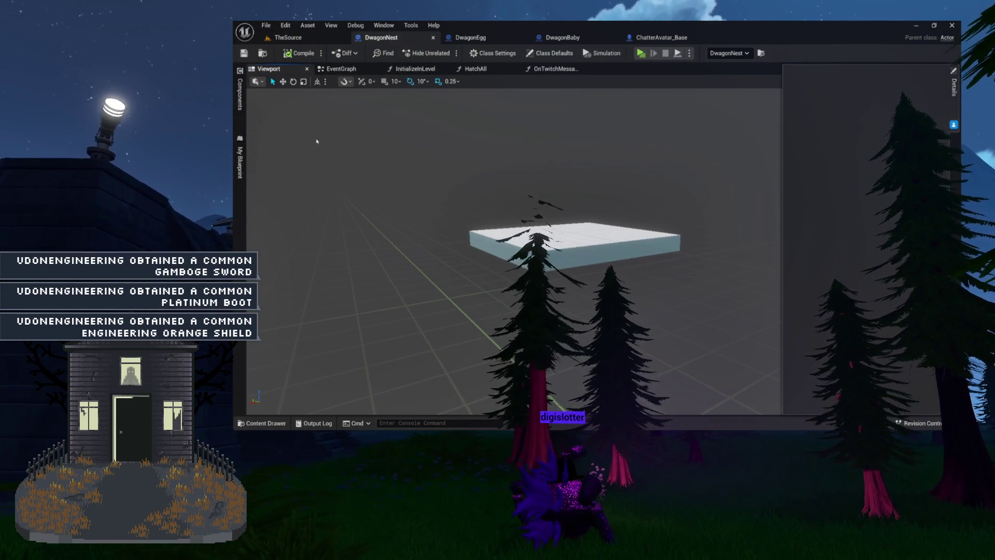
- Select HatchingSpot in DwagonNest's Components, then go to the OnTwitchMessage graph
left_click(239, 93)
left_click(278, 95)
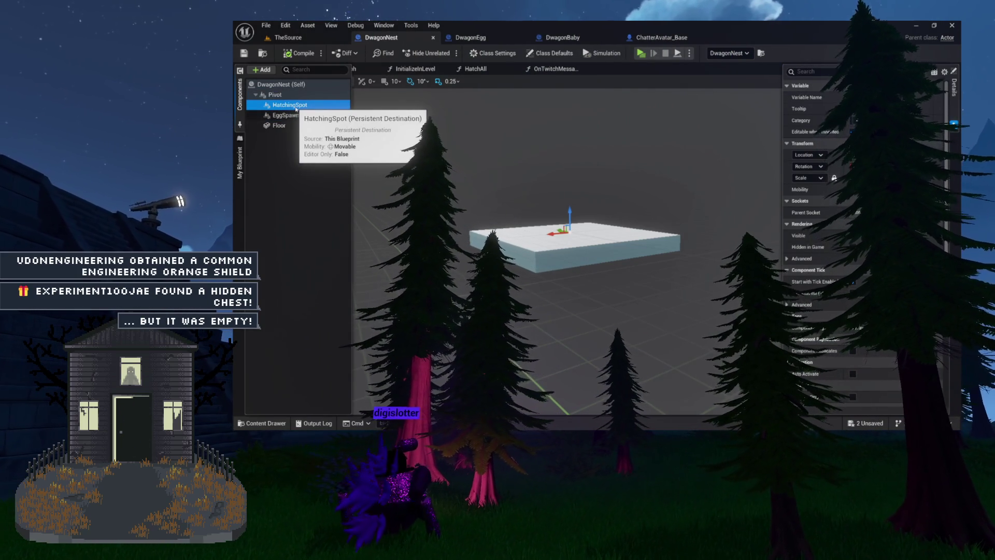
left_click(532, 70)
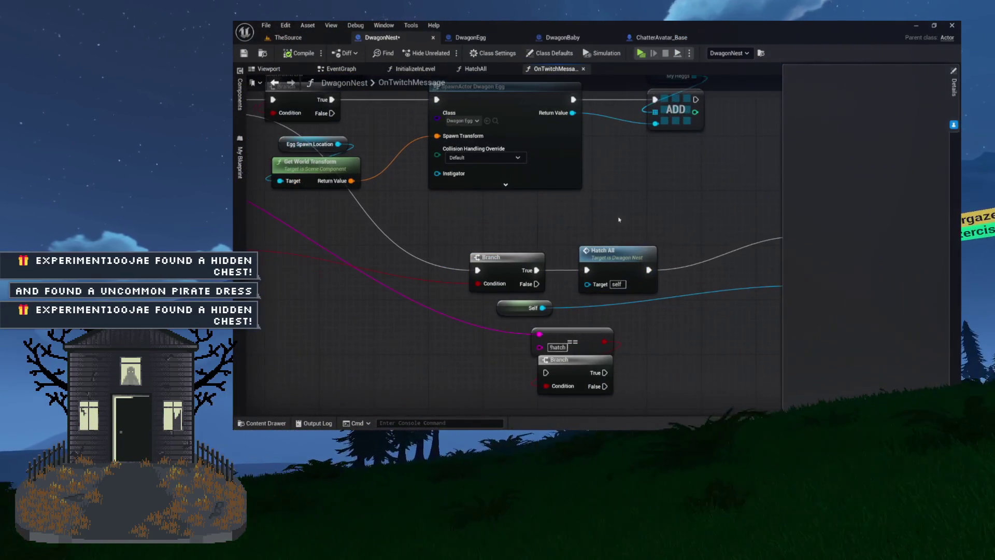
- Place Hatch All below Print Two Things and move the Self node beside it
mouse_move(603, 251)
left_mouse_down()
mouse_move(596, 209)
mouse_move(656, 219)
mouse_move(638, 242)
left_mouse_up()
mouse_move(561, 171)
left_mouse_down()
mouse_move(693, 234)
mouse_move(311, 124)
mouse_move(295, 150)
mouse_move(298, 223)
left_mouse_up()
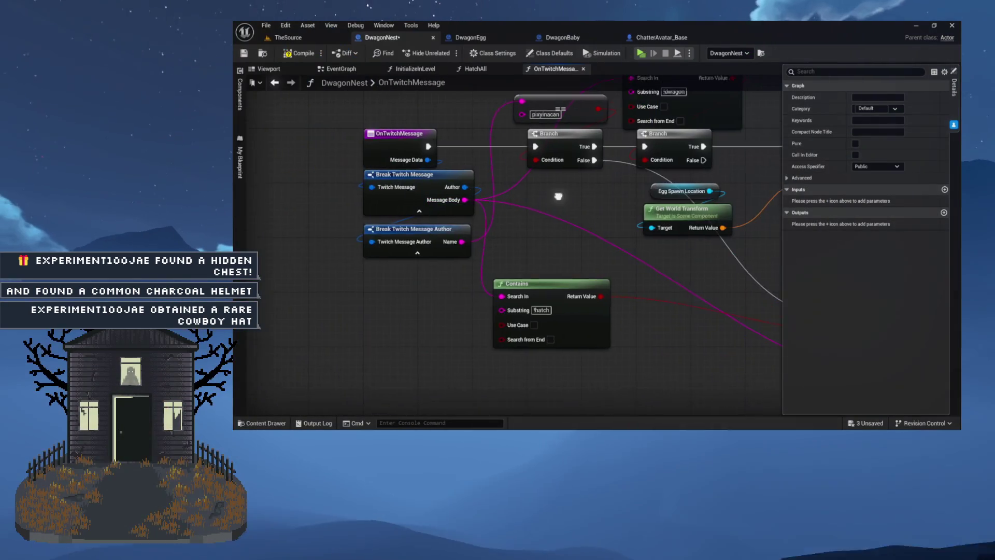
mouse_move(558, 196)
left_mouse_down()
mouse_move(517, 245)
mouse_move(458, 230)
left_mouse_up()
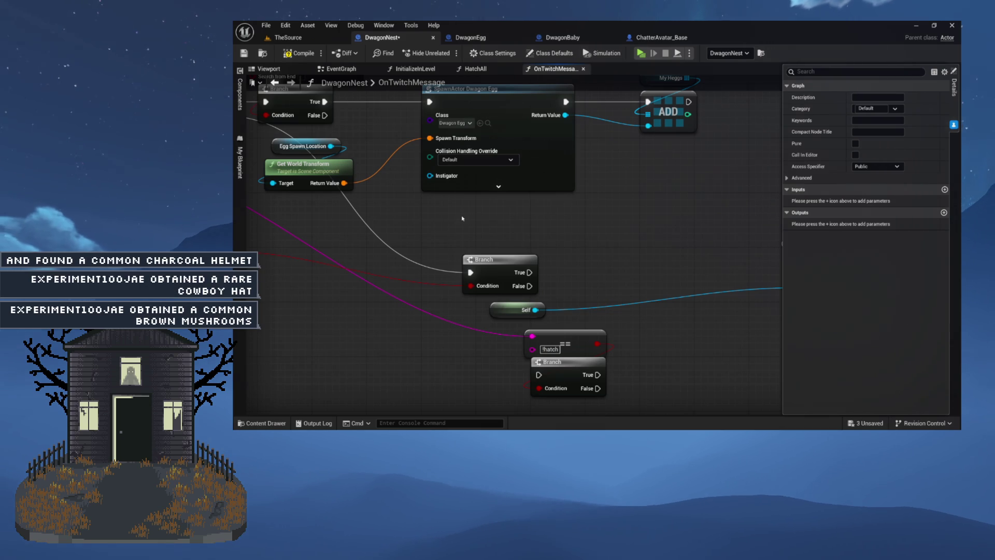
mouse_move(463, 259)
left_mouse_down()
mouse_move(575, 250)
mouse_move(598, 201)
mouse_move(536, 143)
left_mouse_up()
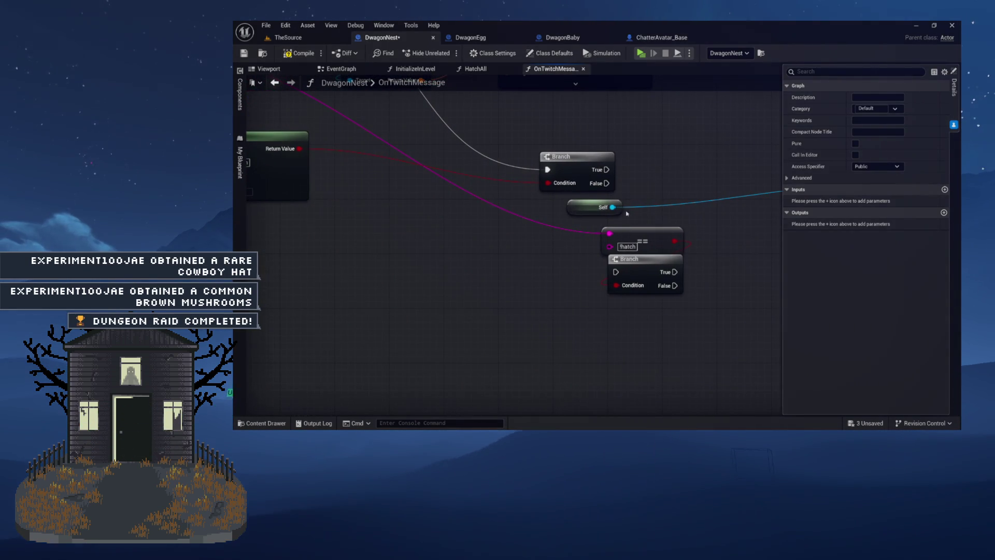
left_click_drag(588, 212, 743, 221)
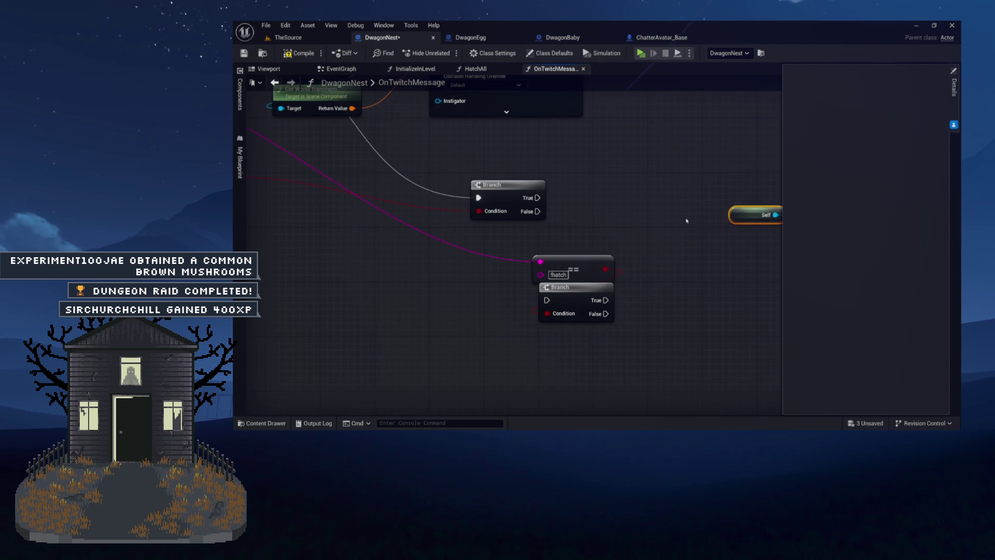
- Delete the == check and its extra Branch, placing the !hatch Contains node beside the Branch
left_click_drag(594, 255, 565, 252)
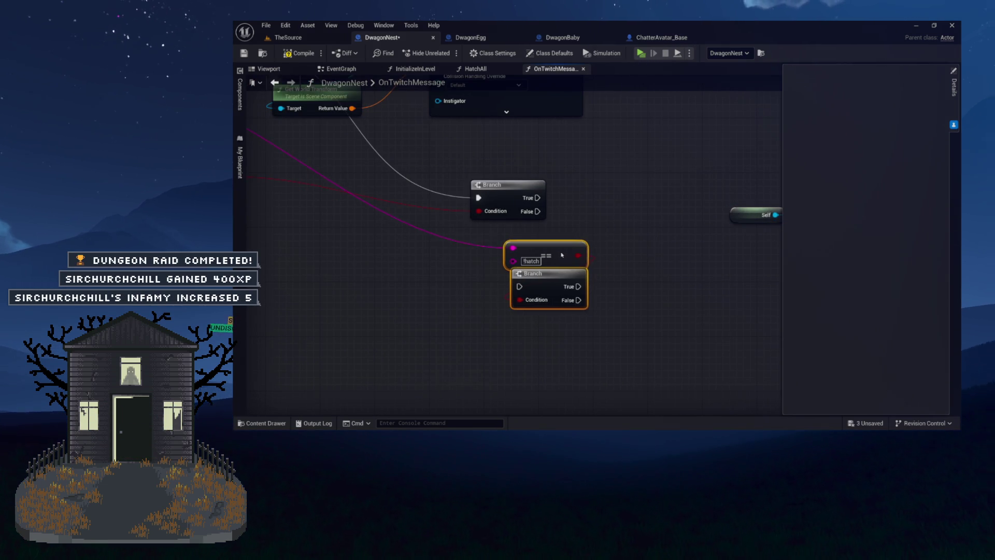
left_click_drag(621, 239, 684, 283)
left_click_drag(596, 290, 587, 333)
mouse_move(592, 297)
left_mouse_down()
mouse_move(602, 338)
mouse_move(694, 320)
left_mouse_up()
left_click_drag(405, 267, 524, 282)
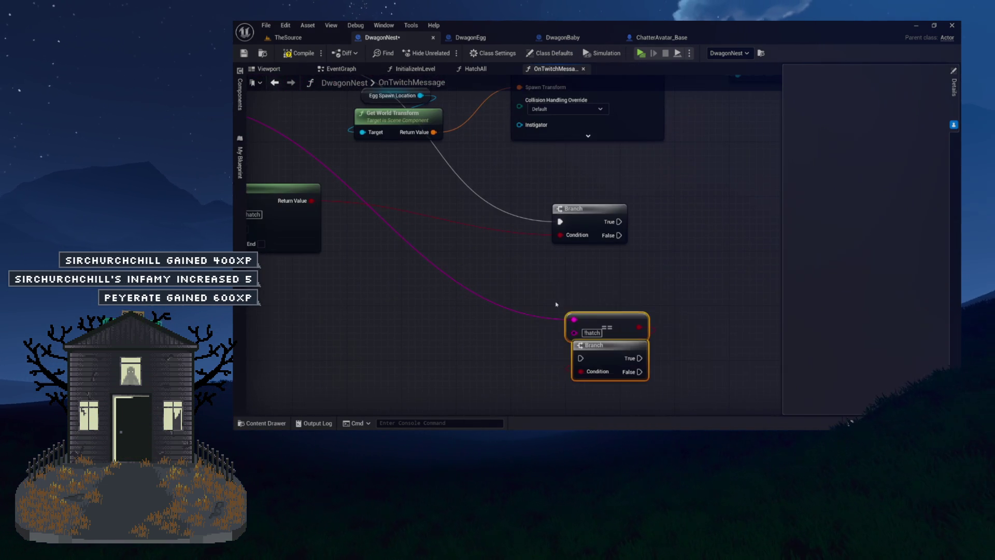
key("Delete")
left_click_drag(388, 273, 468, 311)
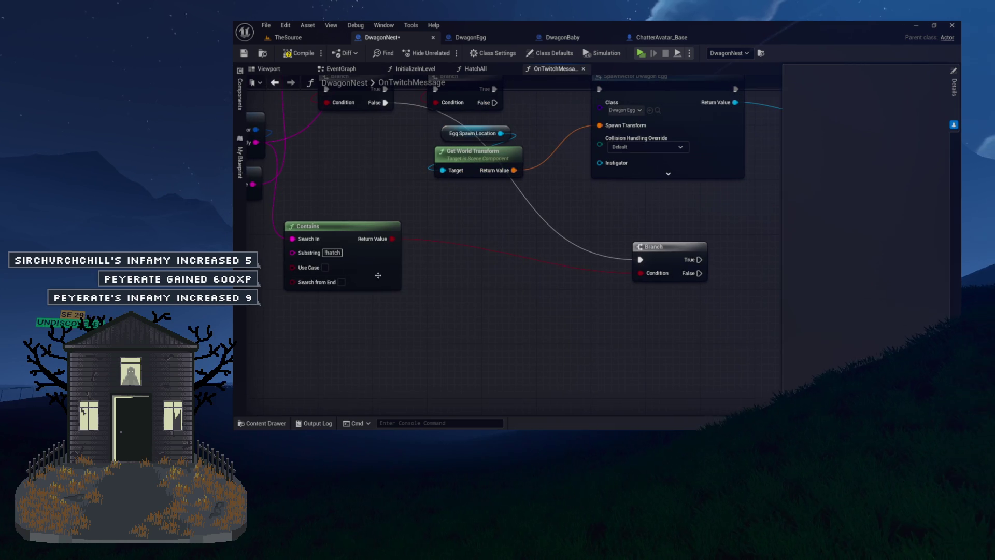
mouse_move(352, 232)
left_mouse_down()
mouse_move(516, 249)
mouse_move(502, 251)
left_mouse_up()
mouse_move(673, 261)
left_mouse_down()
mouse_move(559, 215)
mouse_move(546, 262)
mouse_move(555, 280)
mouse_move(523, 289)
mouse_move(511, 257)
left_mouse_up()
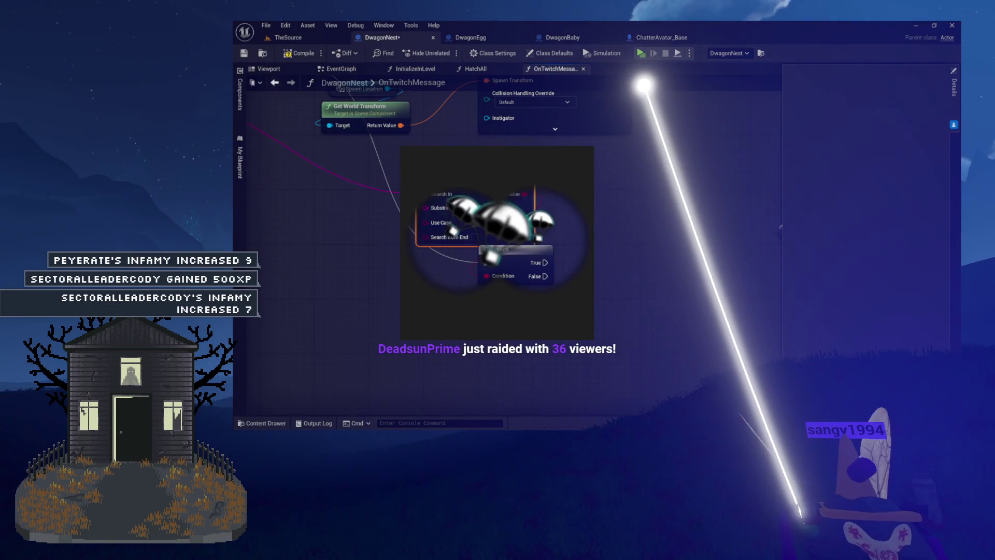
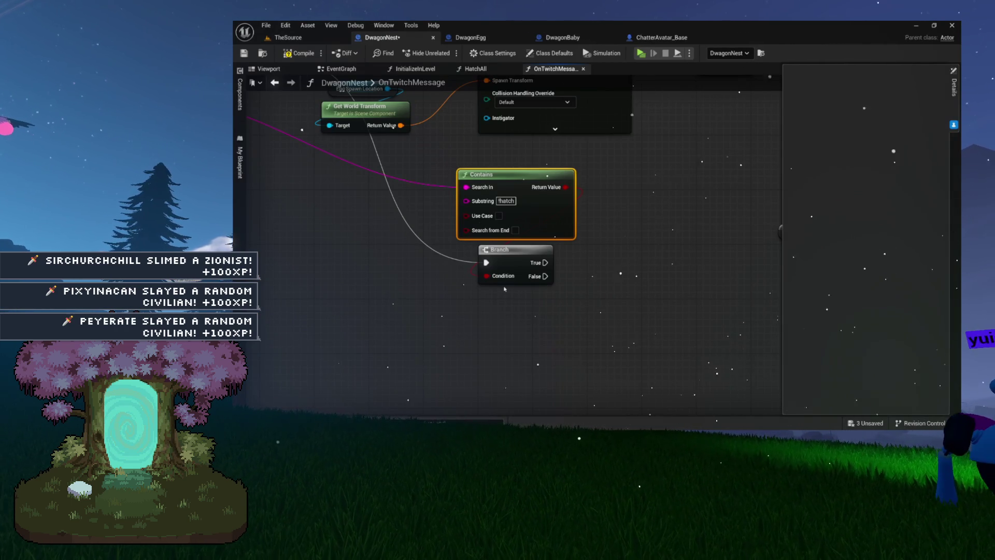
- Pan the DwagonNest graph to recentre on the ADD, Contains and Branch nodes
left_click_drag(731, 202, 774, 247)
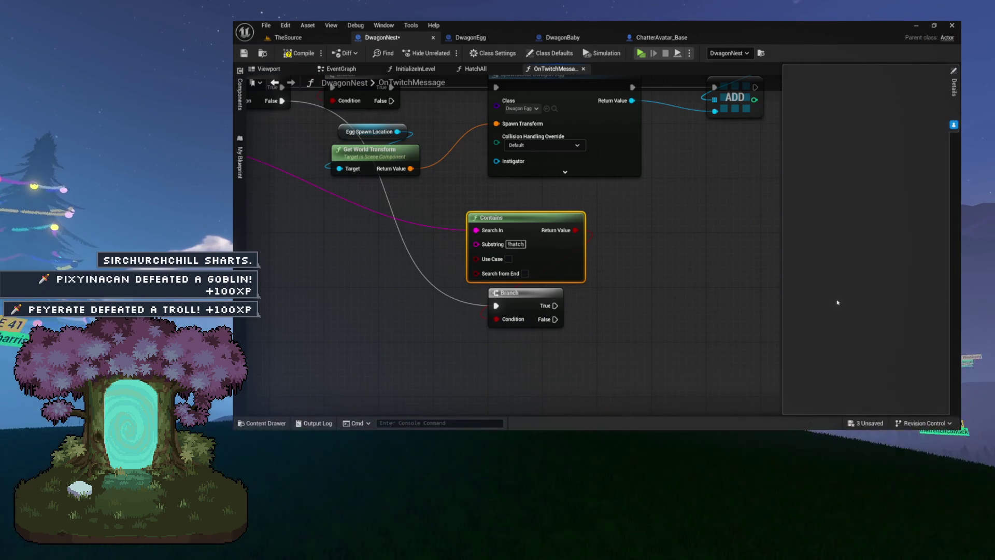
mouse_move(619, 274)
left_mouse_down()
mouse_move(662, 258)
mouse_move(587, 300)
mouse_move(586, 280)
left_mouse_up()
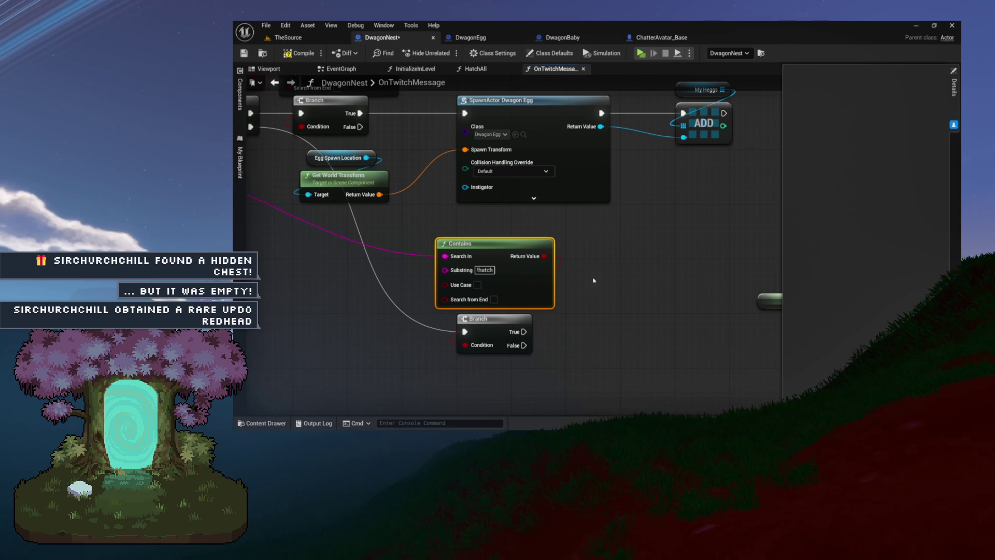
mouse_move(611, 285)
left_mouse_down()
mouse_move(695, 321)
mouse_move(739, 247)
mouse_move(739, 234)
mouse_move(699, 215)
left_mouse_up()
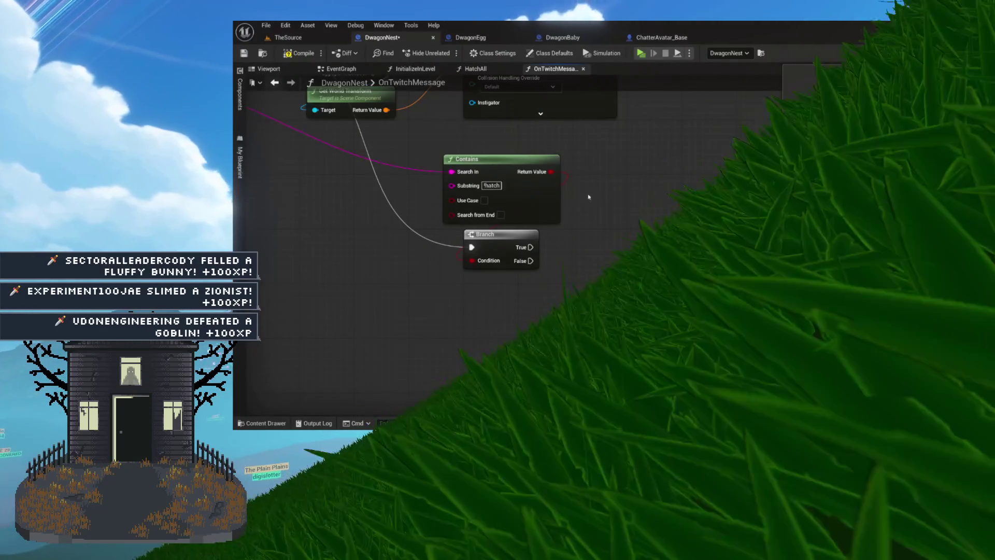
left_click_drag(564, 244, 512, 238)
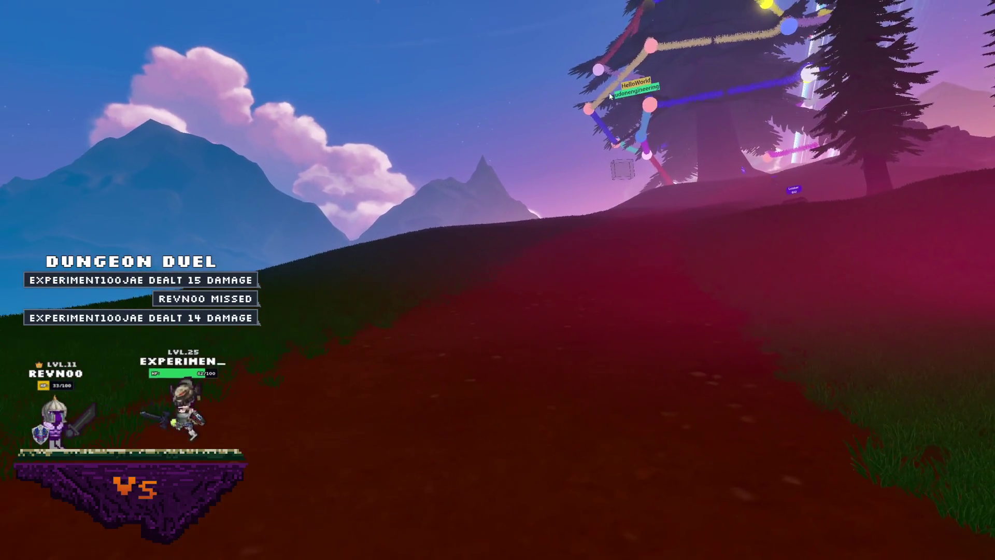
- Bring up the stream's top bar and bottom command bar over the live video
mouse_move(555, 61)
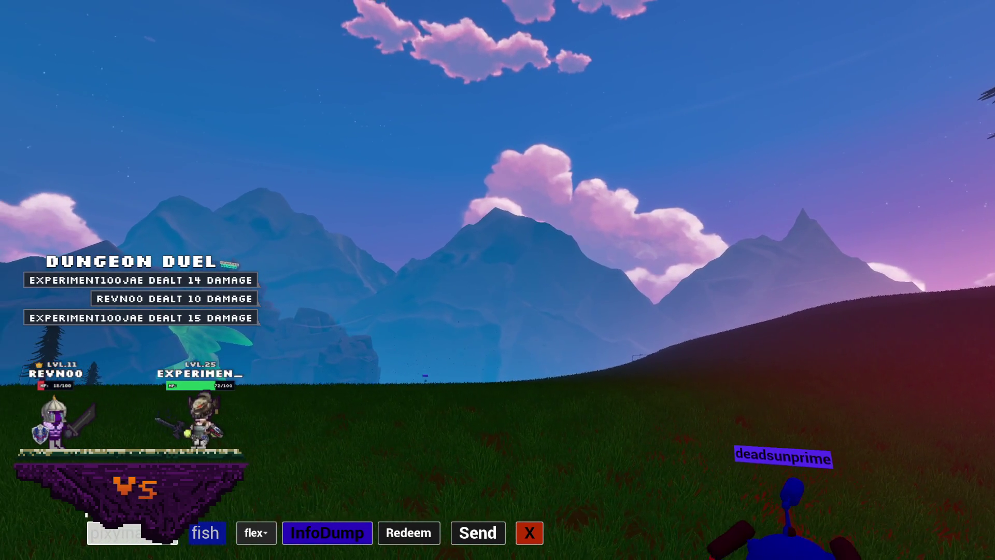
- Send the highlight chat command, then show the game's account and queue menu
left_click(254, 539)
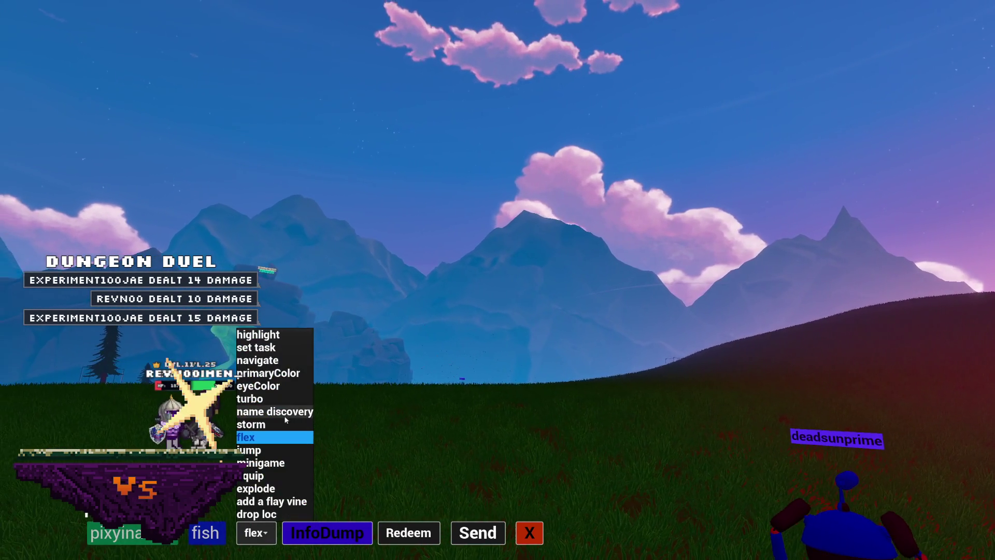
left_click(284, 338)
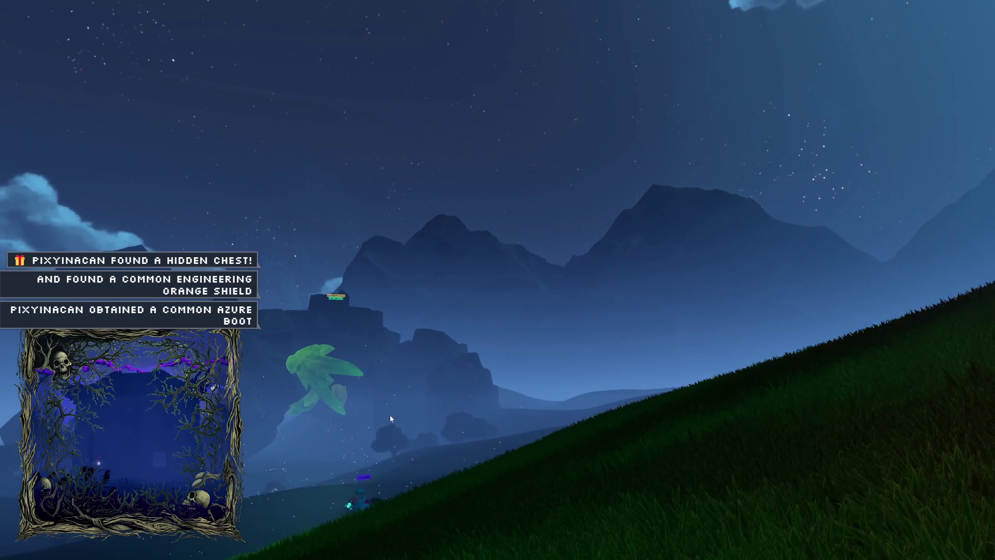
key("Insert")
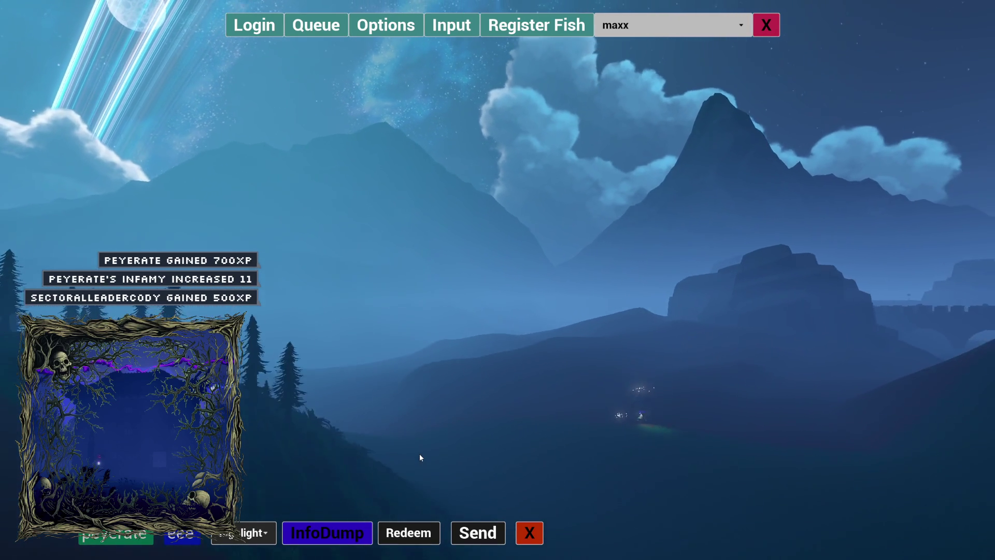
- Close the account and queue menu and the chat action bar
left_click(766, 26)
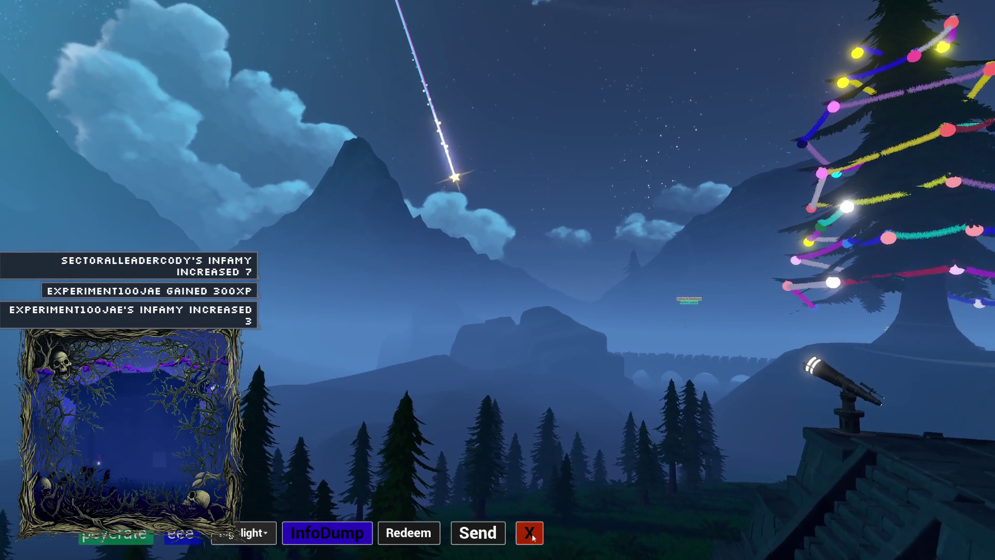
left_click(531, 533)
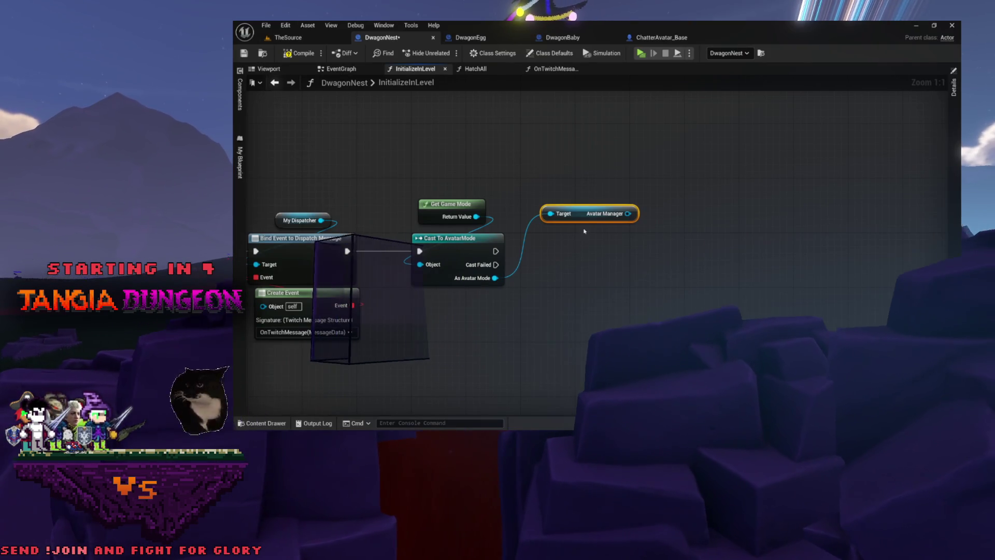
- Delete the Avatar Manager node and promote the Cast To AvatarMode result to variable MyMode
left_click_drag(603, 171, 592, 243)
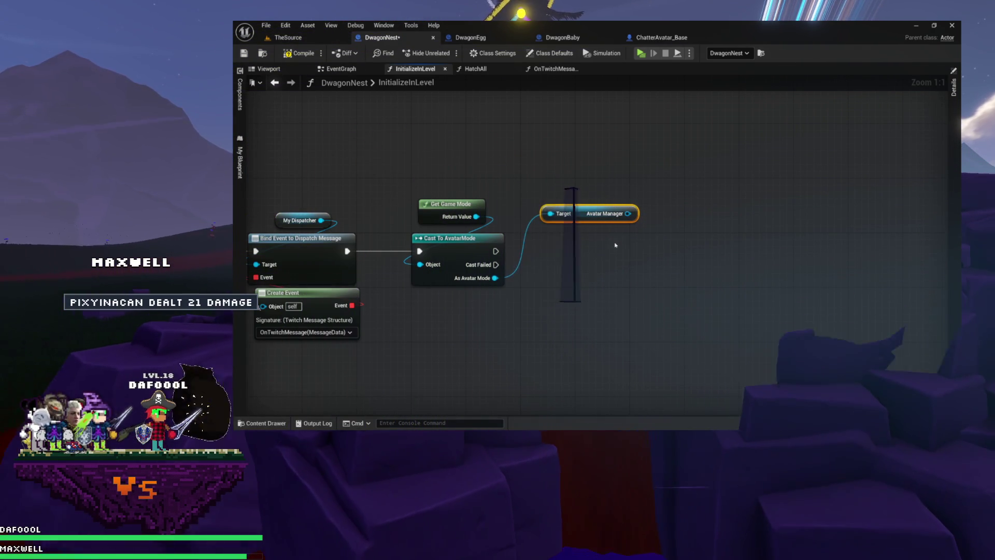
left_click_drag(556, 261, 557, 259)
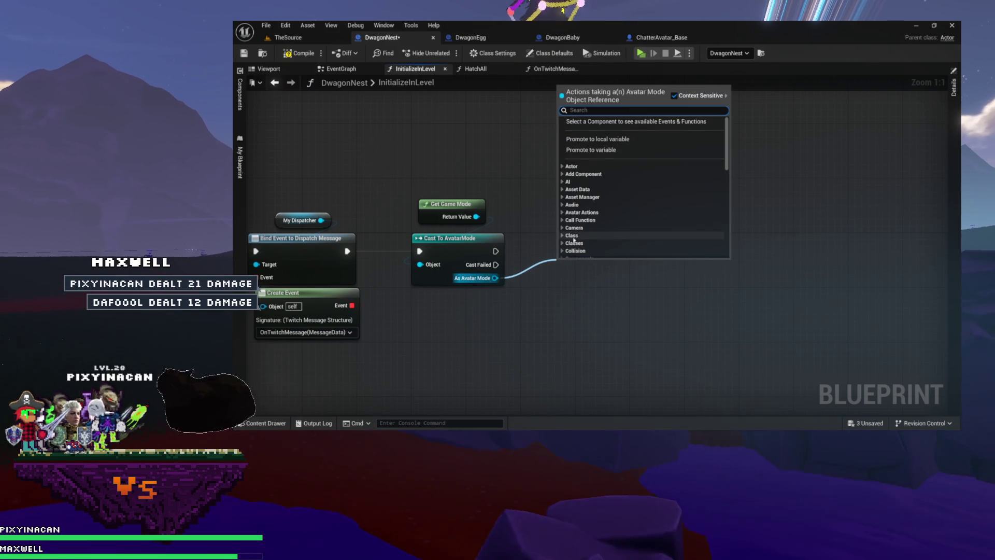
left_click(605, 151)
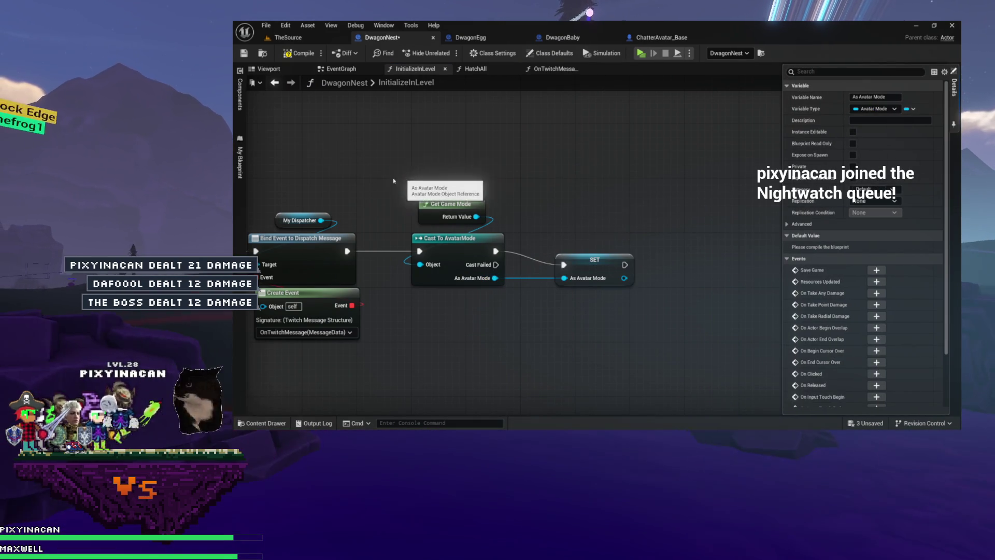
left_click(240, 163)
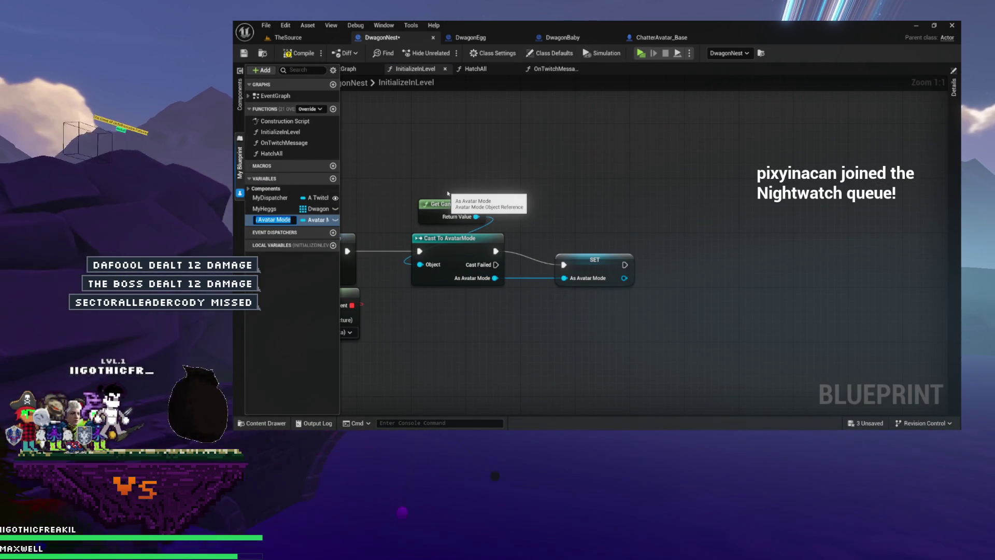
type("MyMode")
key("Return")
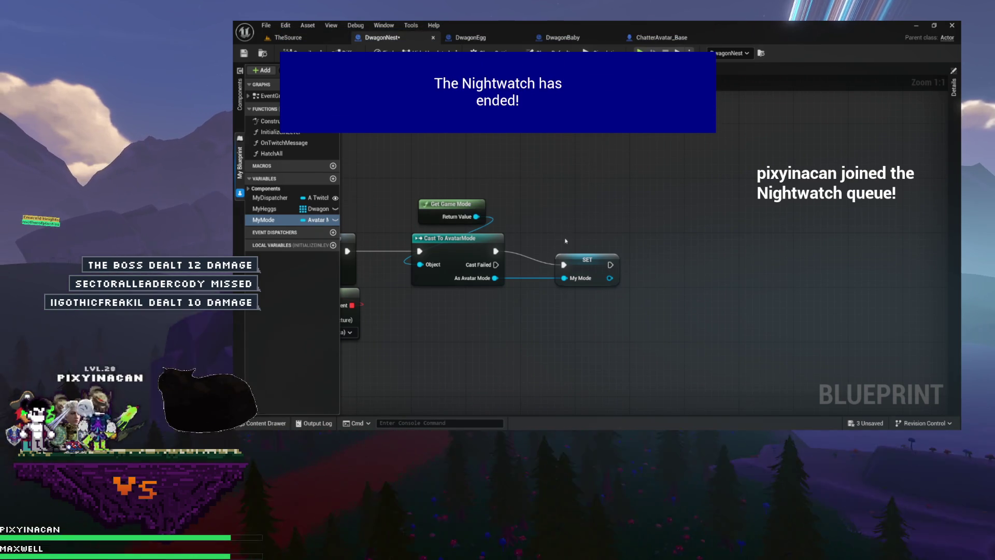
- Open the InitializeInLevel function graph and view its whole initialization chain
left_click_drag(561, 254, 630, 271)
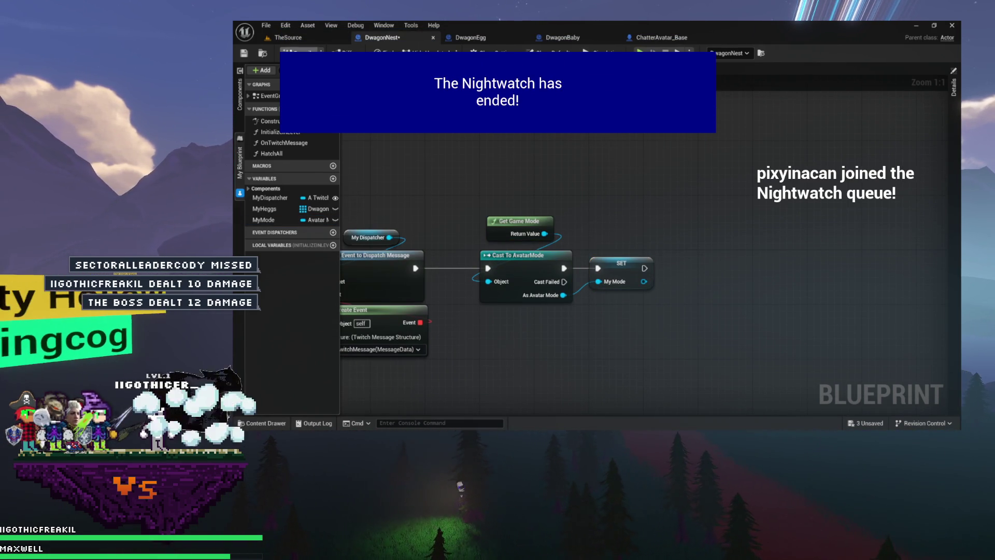
double_click(273, 132)
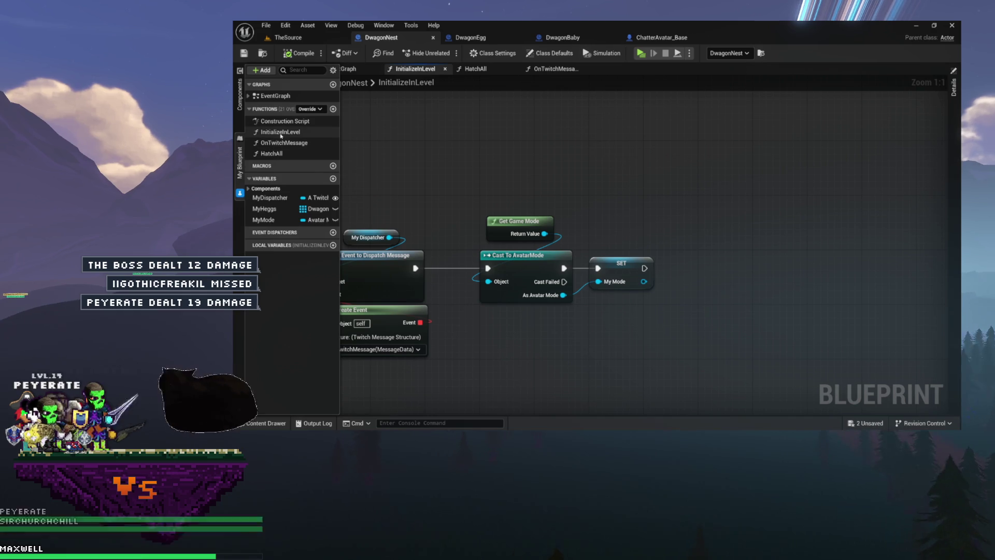
left_click_drag(387, 136, 459, 129)
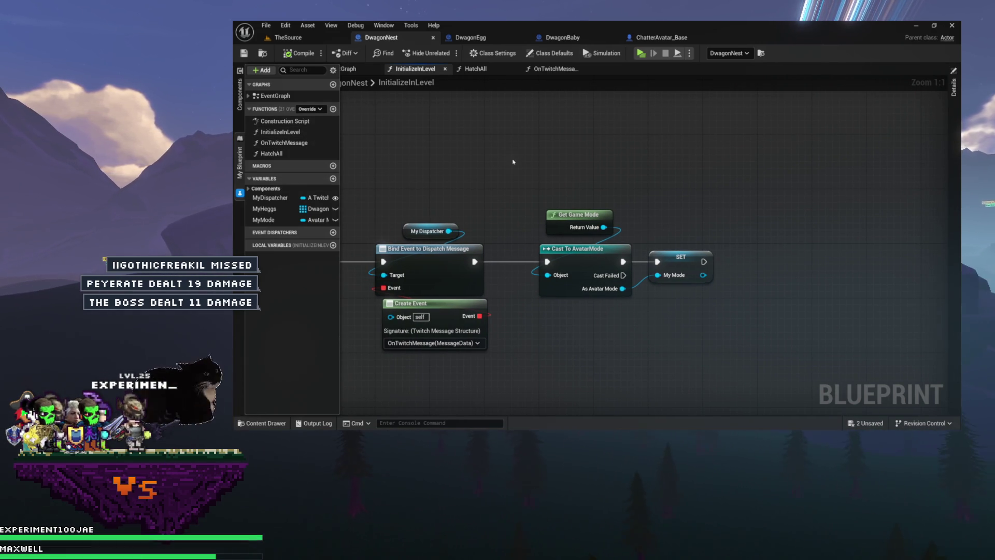
- In OnTwitchMessage, add a Get Avatar Manager node wired to the My Mode variable
left_click(557, 71)
left_click_drag(605, 187, 635, 120)
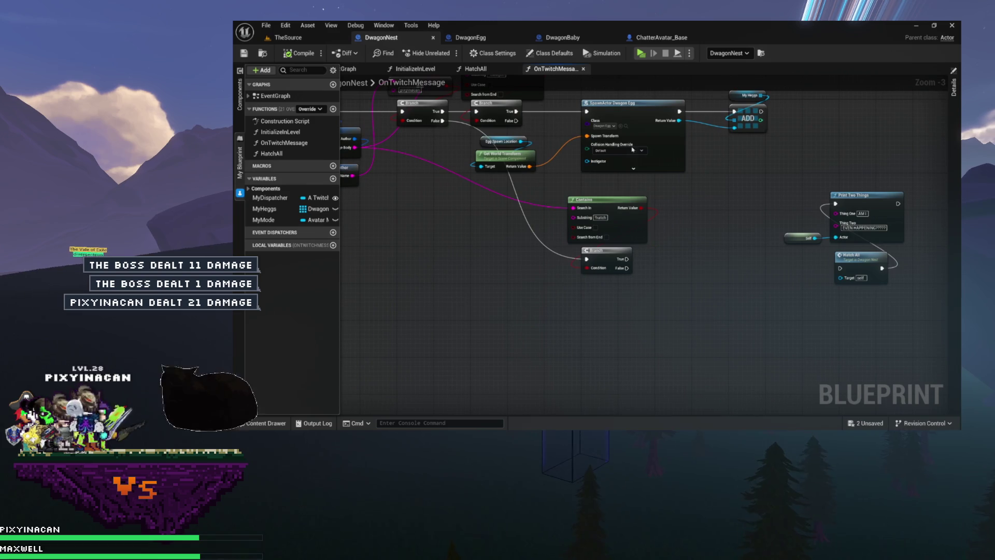
left_click_drag(409, 164, 501, 172)
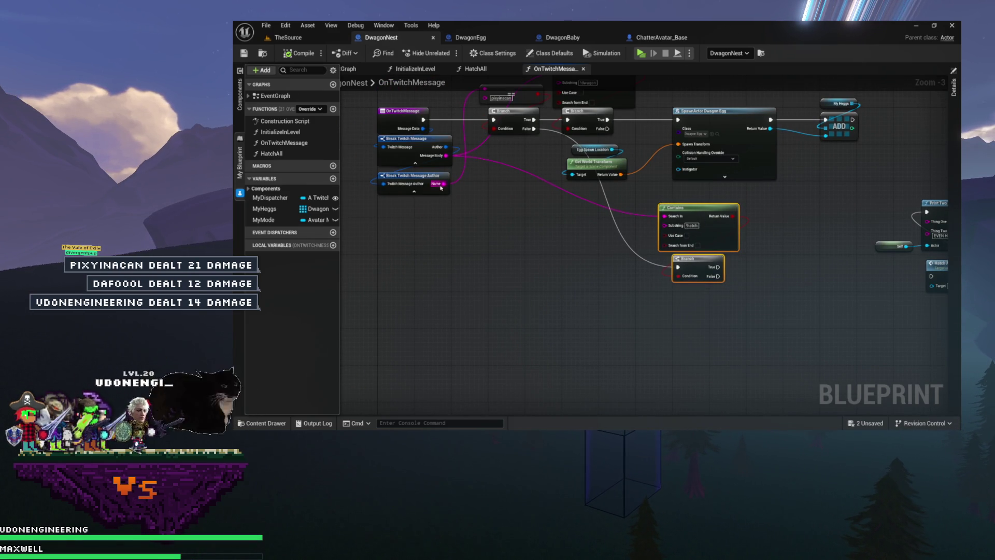
mouse_move(510, 241)
left_mouse_down()
mouse_move(480, 202)
mouse_move(461, 196)
left_mouse_up()
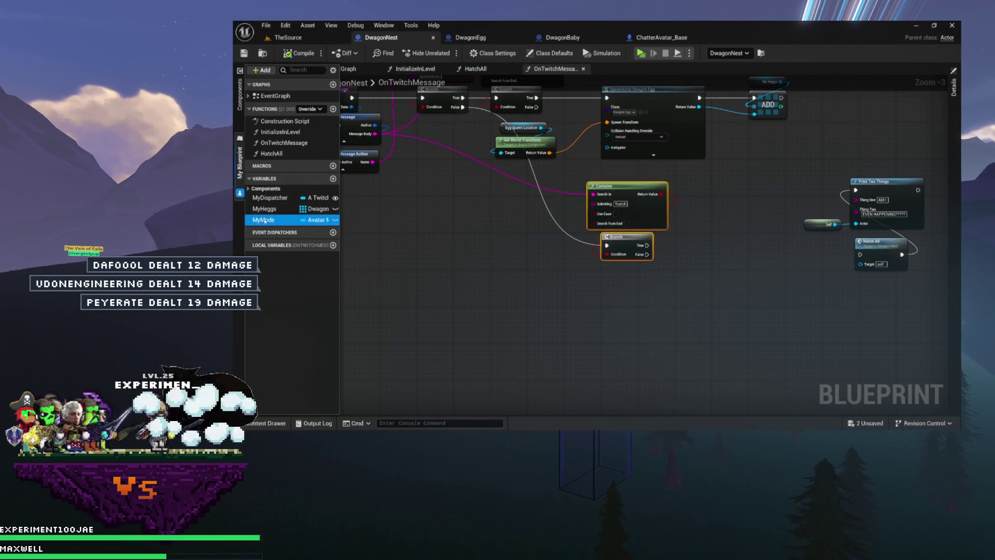
left_click_drag(406, 263, 407, 262)
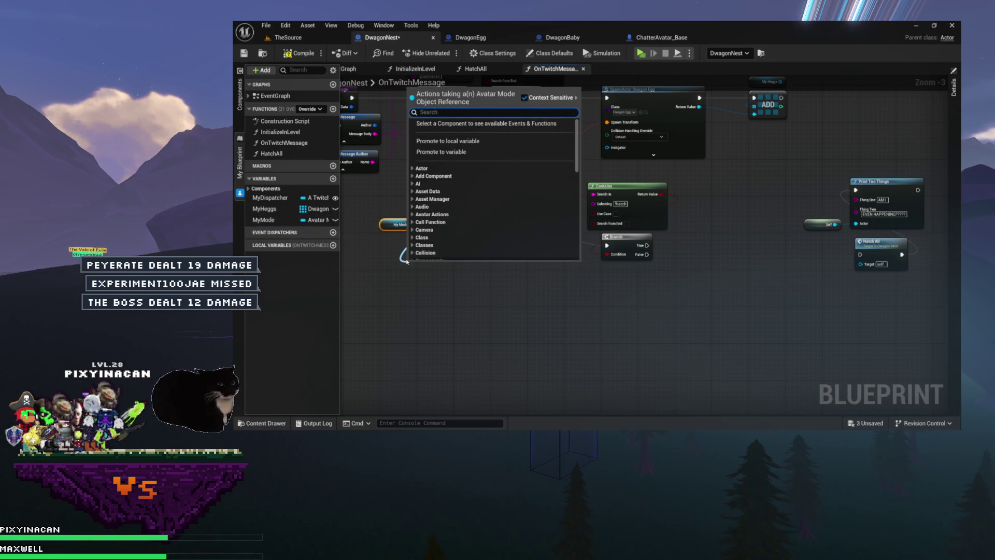
type("get avatar")
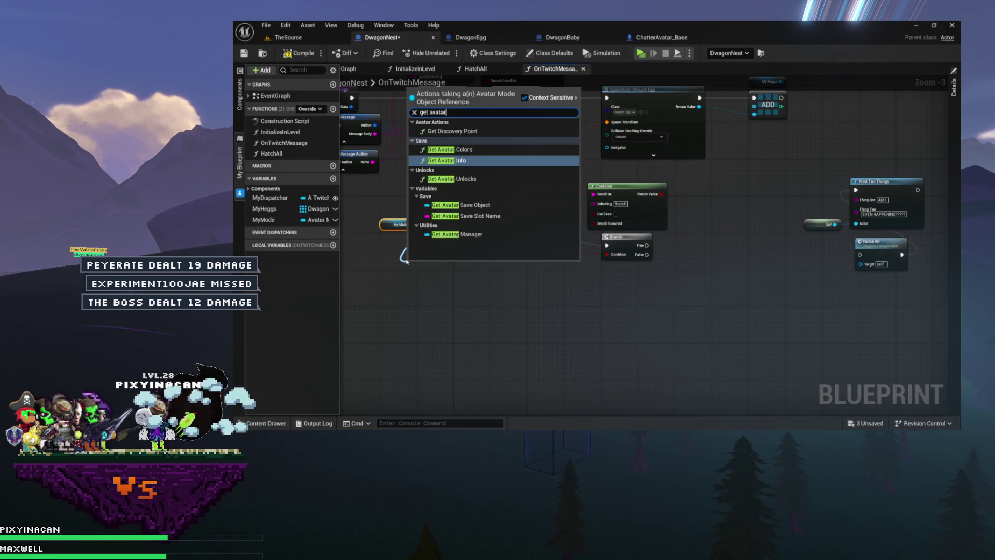
key("Return")
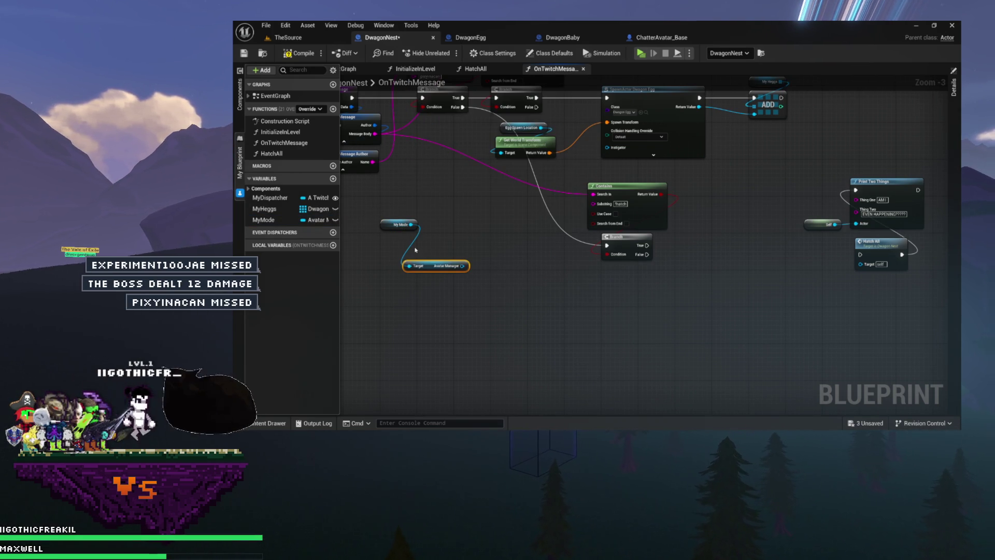
- Place the Avatar Manager node beside My Mode and search 'get' actions from its output
scroll(419, 251, "up", 3)
left_click_drag(540, 236, 530, 206)
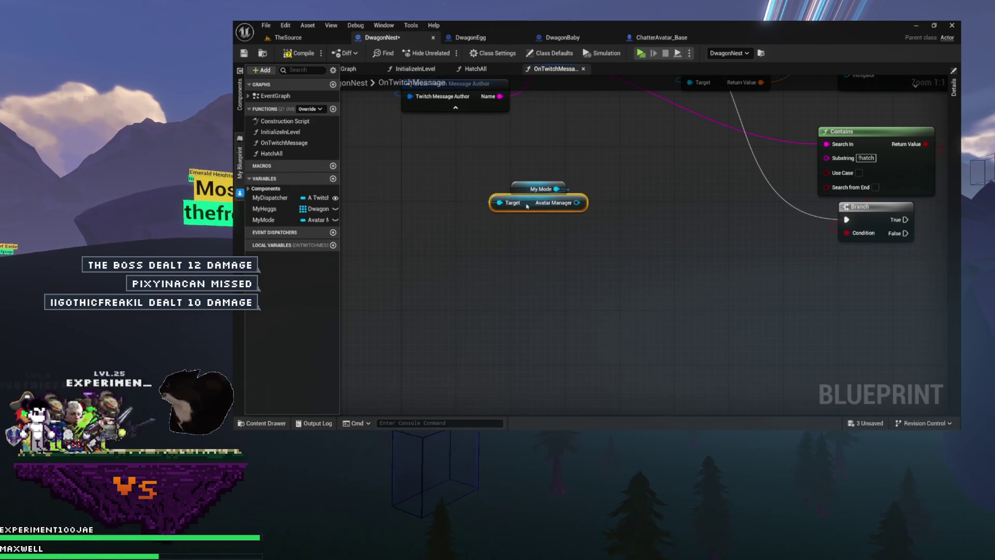
left_click_drag(574, 250, 489, 227)
mouse_move(490, 186)
left_mouse_down()
mouse_move(558, 210)
mouse_move(547, 201)
left_mouse_up()
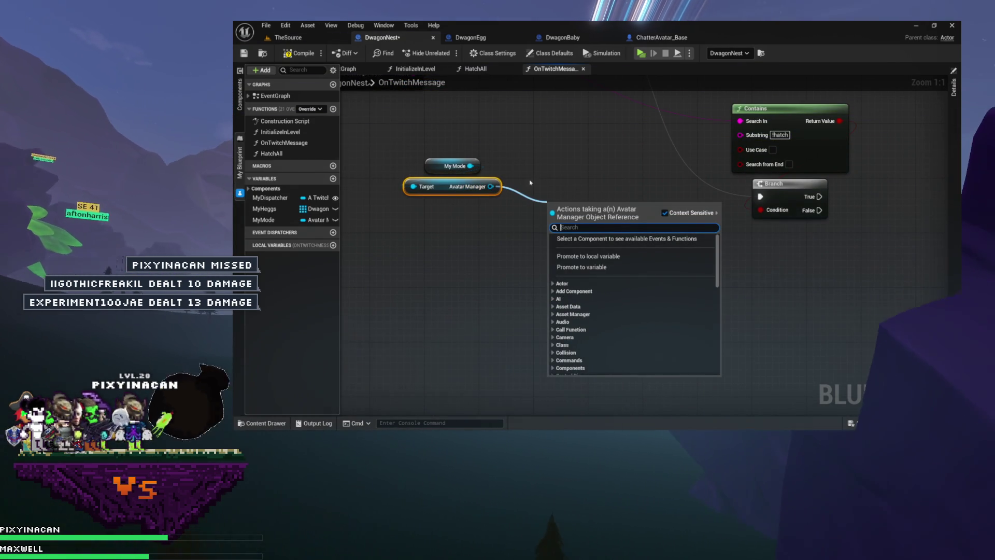
type("get")
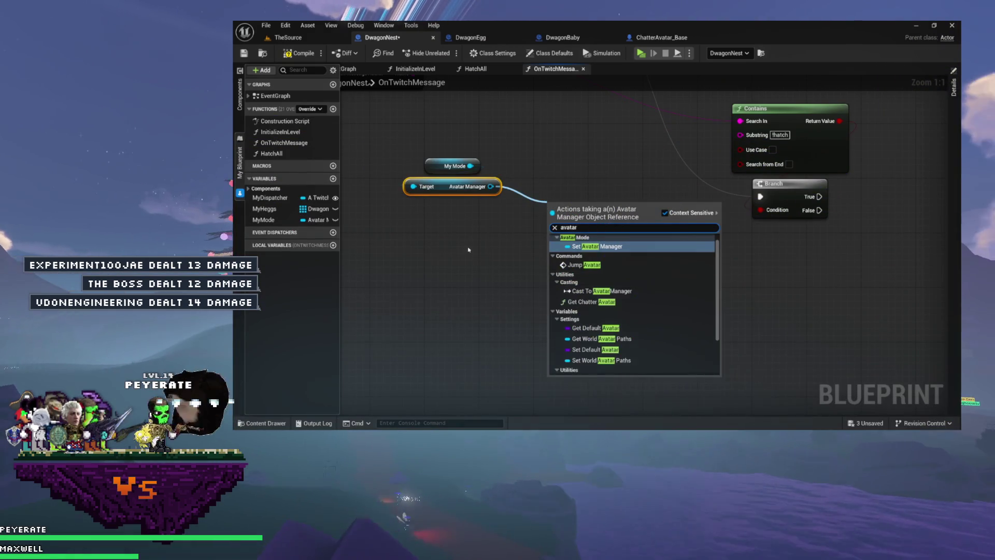
- Dismiss the action menu and collapse the NE folder in the TheSource level's Outliner
left_click(468, 249)
left_click(309, 38)
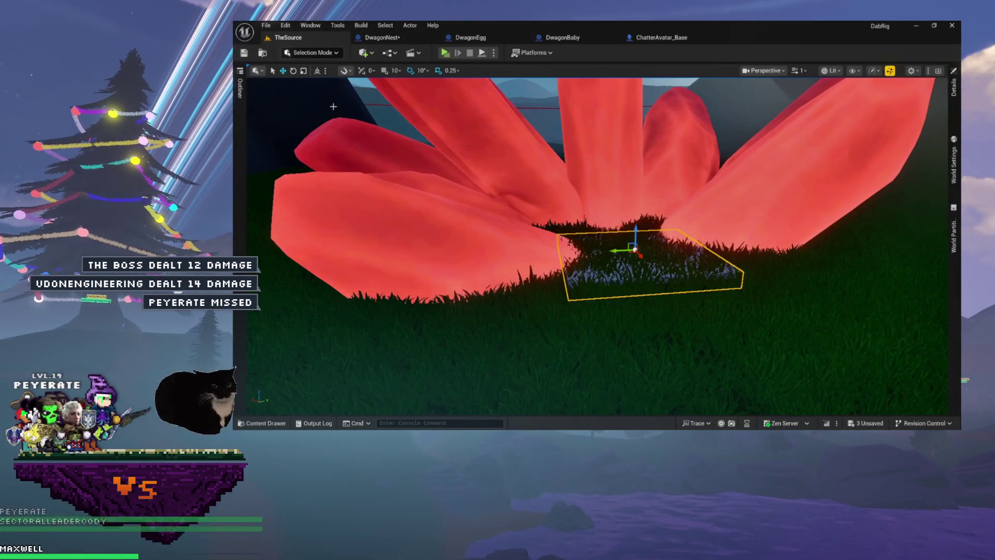
left_click(241, 118)
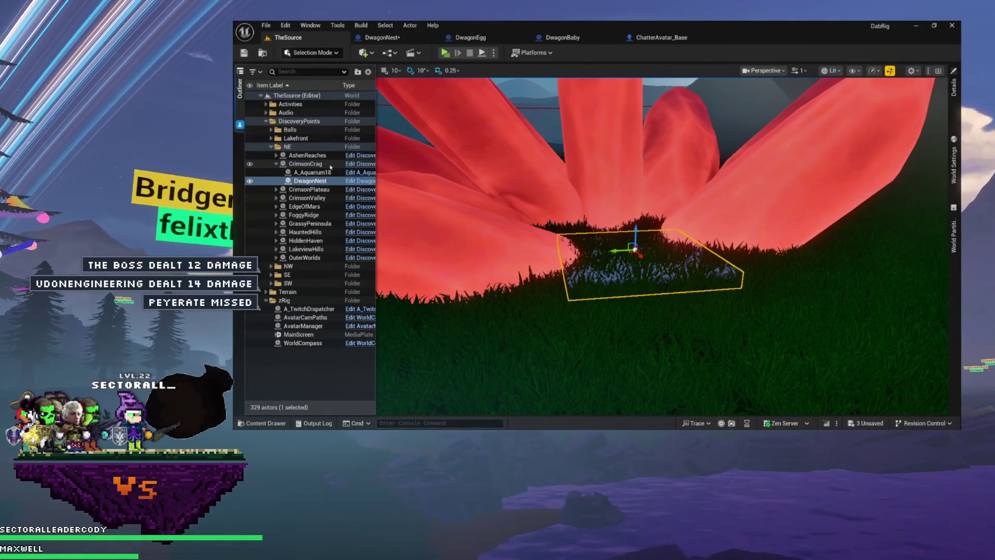
left_click(271, 148)
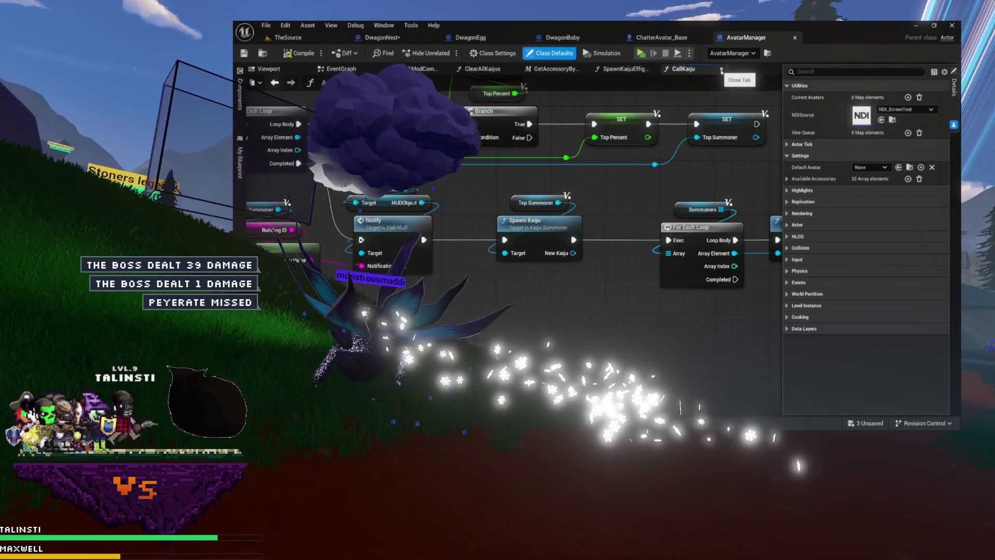
- Close the CallKaiju, SpawnKaiju, GetAccessoryByName, ClearAllKaijus and CheckModCommands tabs, then show My Blueprint
left_click(720, 69)
left_click(712, 69)
left_click(651, 69)
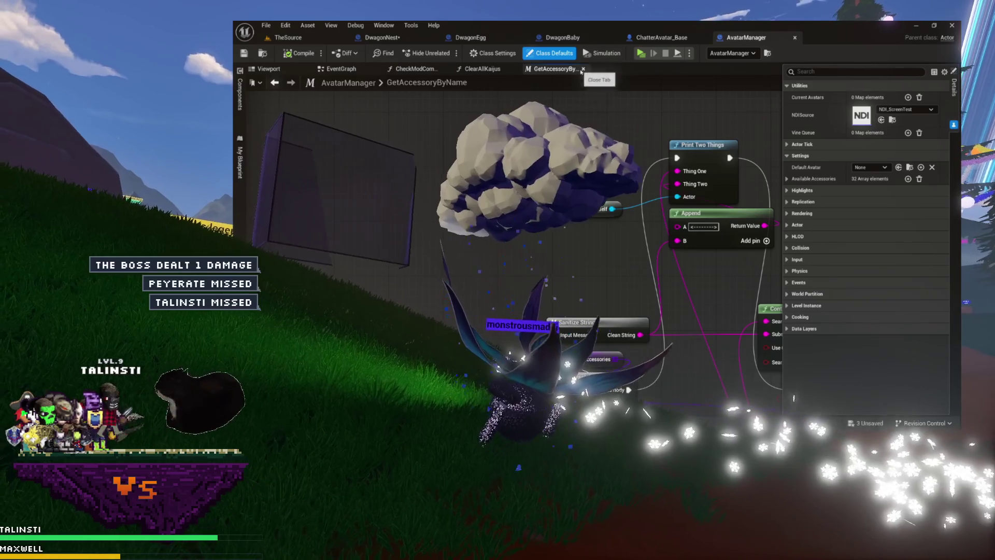
left_click(584, 69)
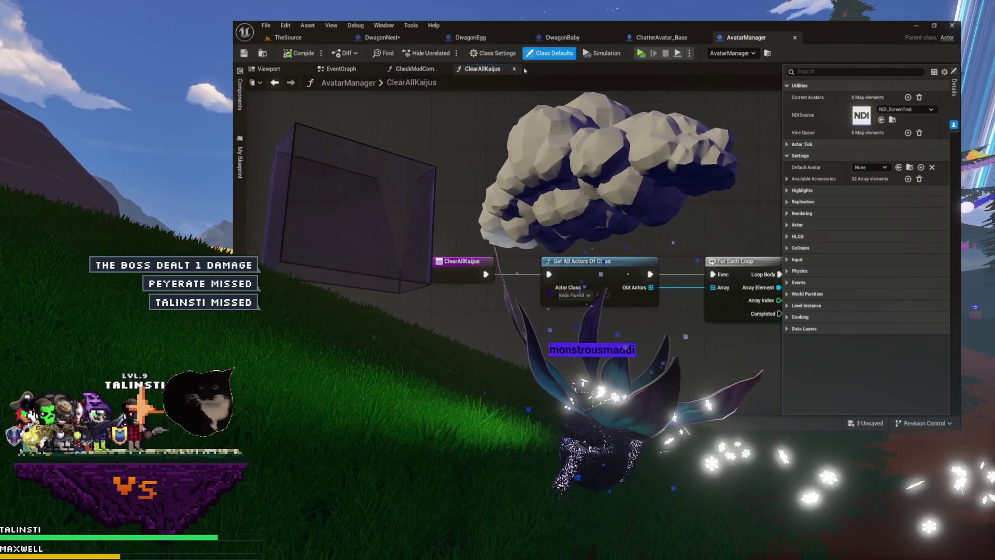
left_click(515, 69)
left_click(446, 69)
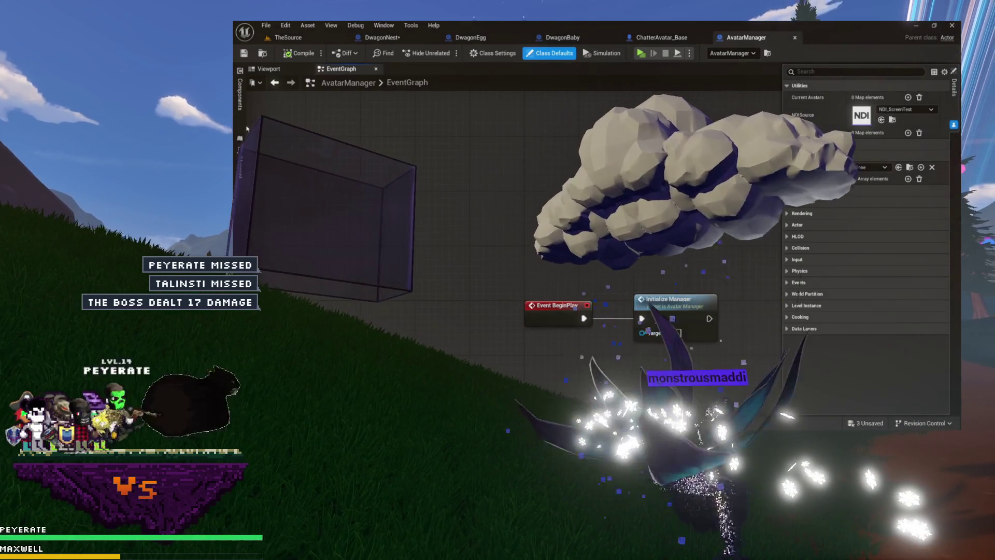
left_click(240, 163)
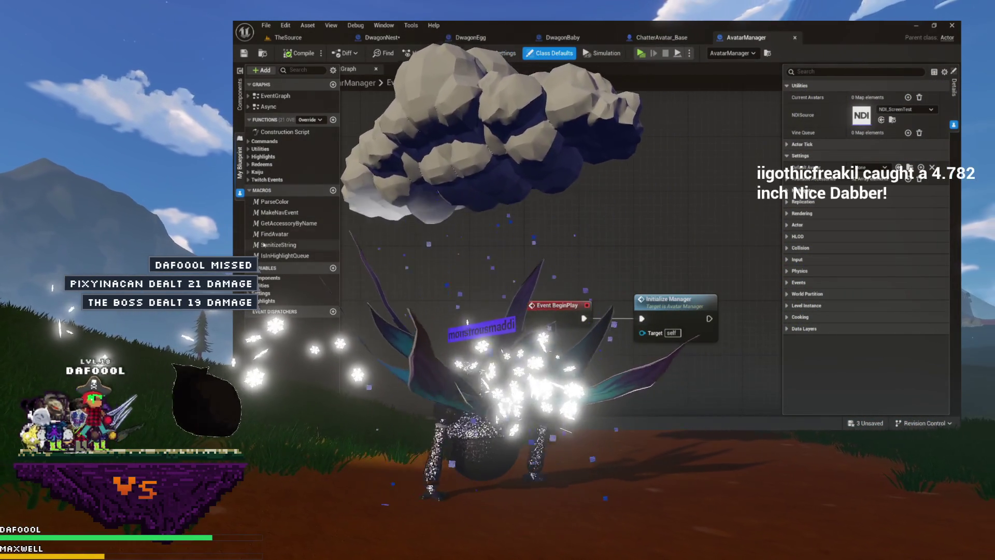
- Open the FindAvatar macro and inspect its nodes, including the Inputs and Outputs nodes
double_click(274, 234)
left_click_drag(443, 160, 740, 294)
mouse_move(628, 299)
left_mouse_down()
mouse_move(499, 272)
mouse_move(544, 280)
left_mouse_up()
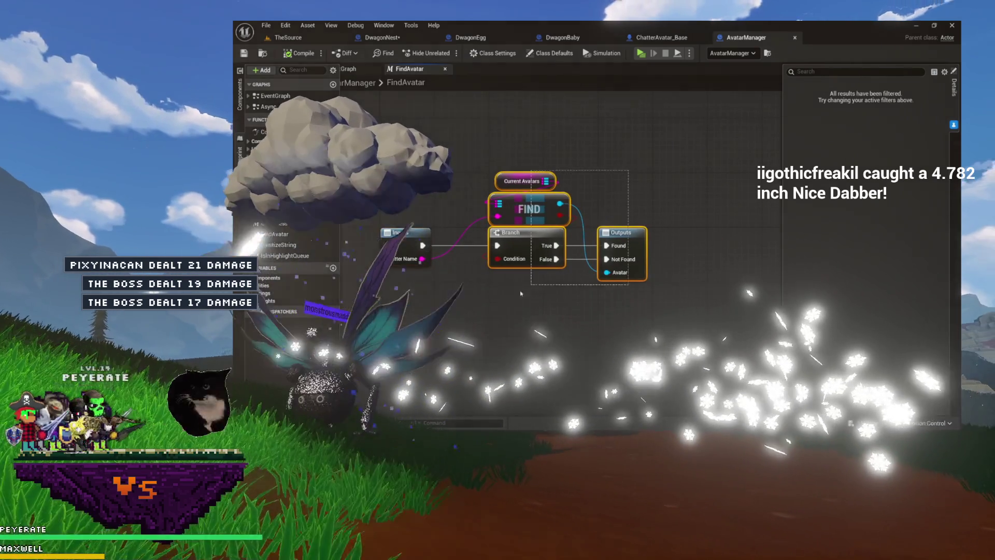
left_click(404, 243, "shift")
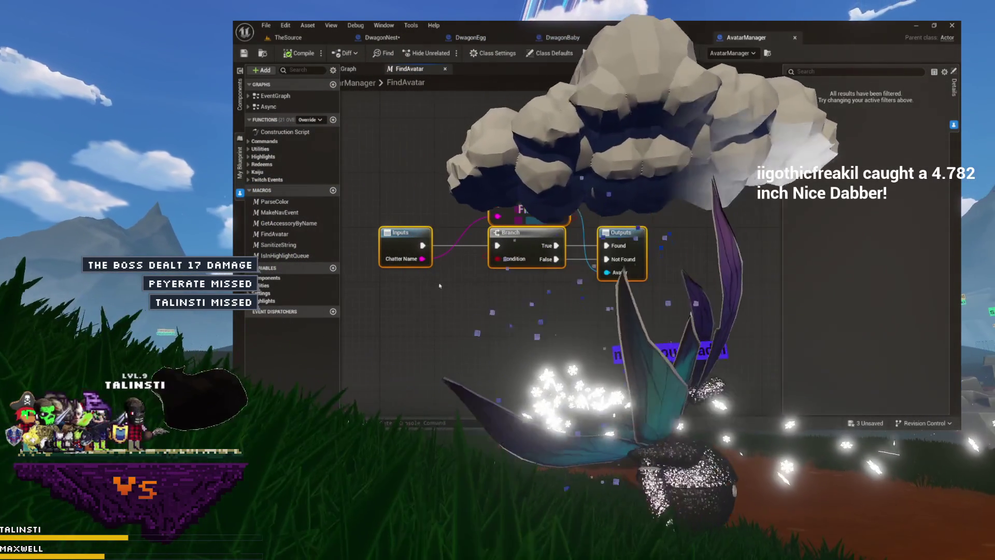
left_click(629, 250)
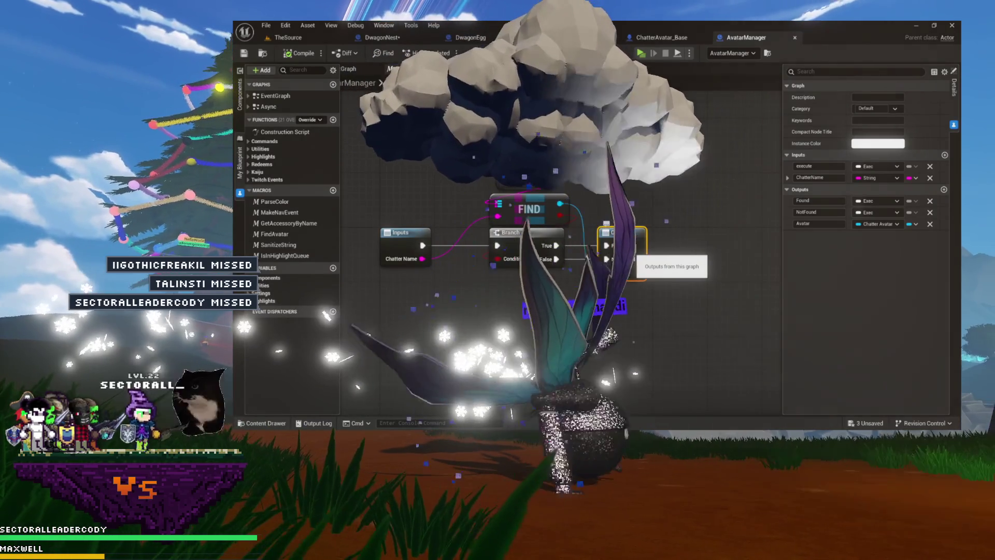
left_click_drag(544, 332, 580, 307)
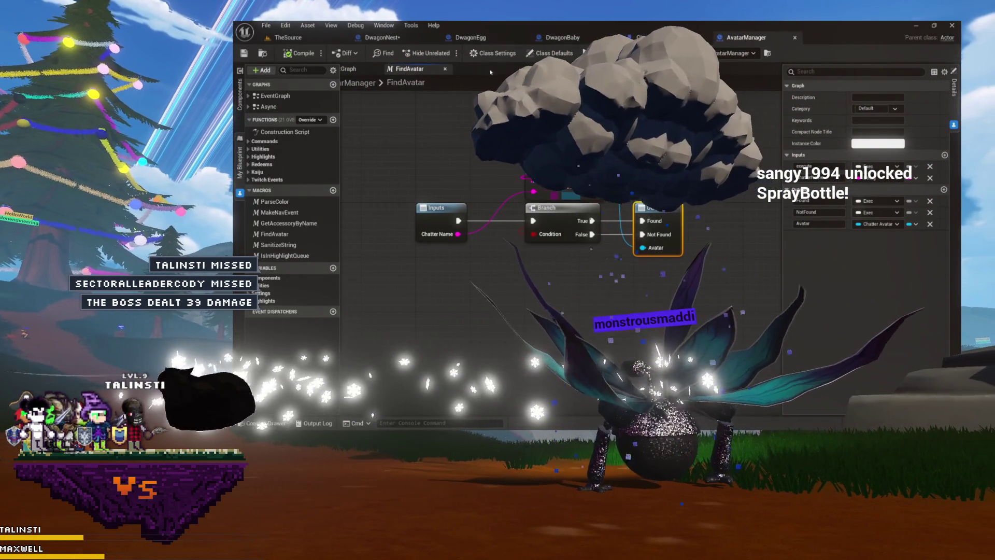
- Inspect the Branch, Current Avatars and FIND nodes, then add a new function
left_click(565, 210)
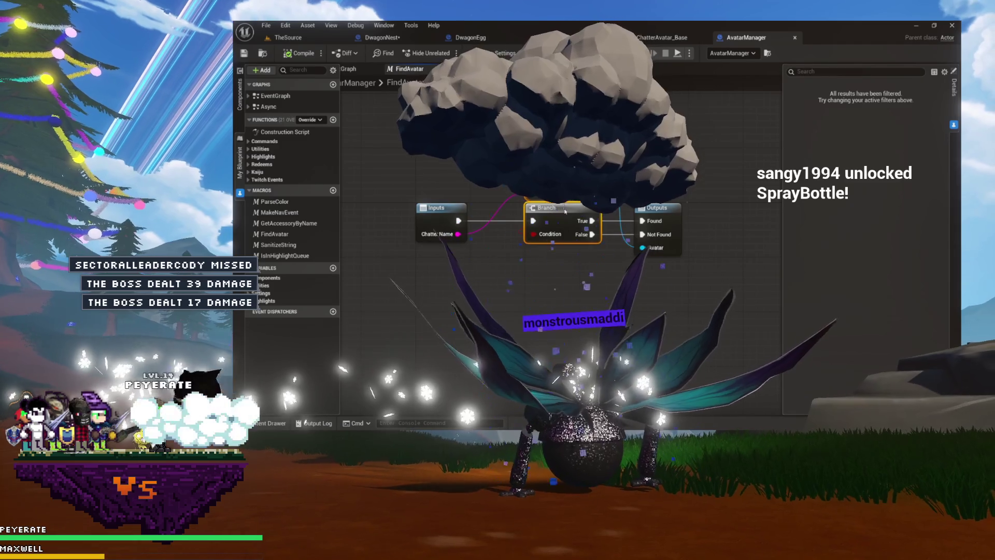
left_click(420, 155)
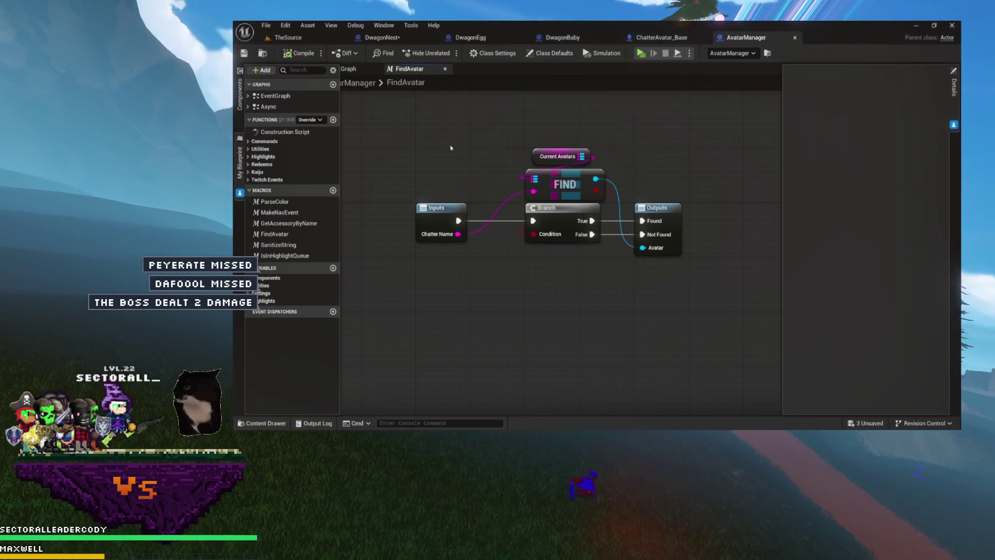
left_click_drag(604, 131, 564, 190)
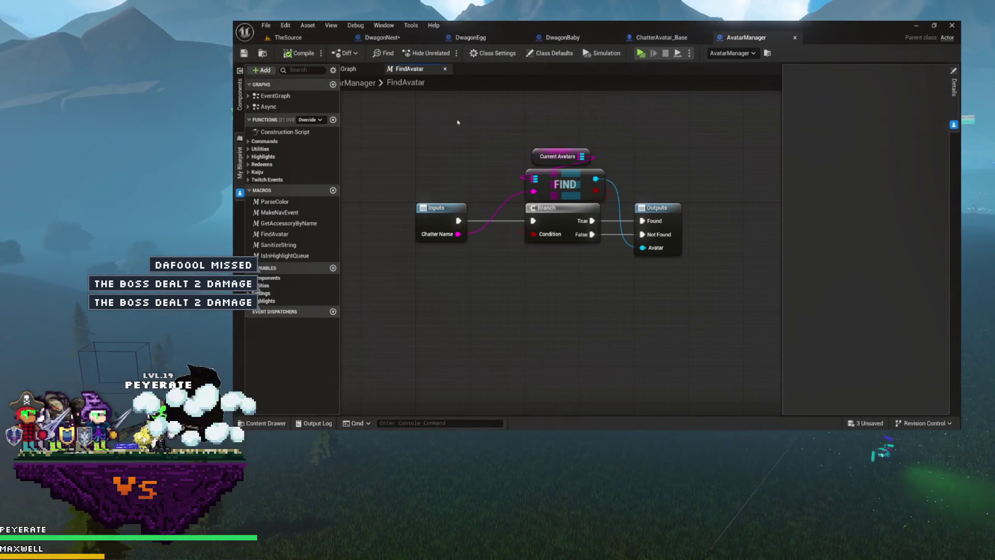
left_click(333, 120)
type("GetAvatarByName")
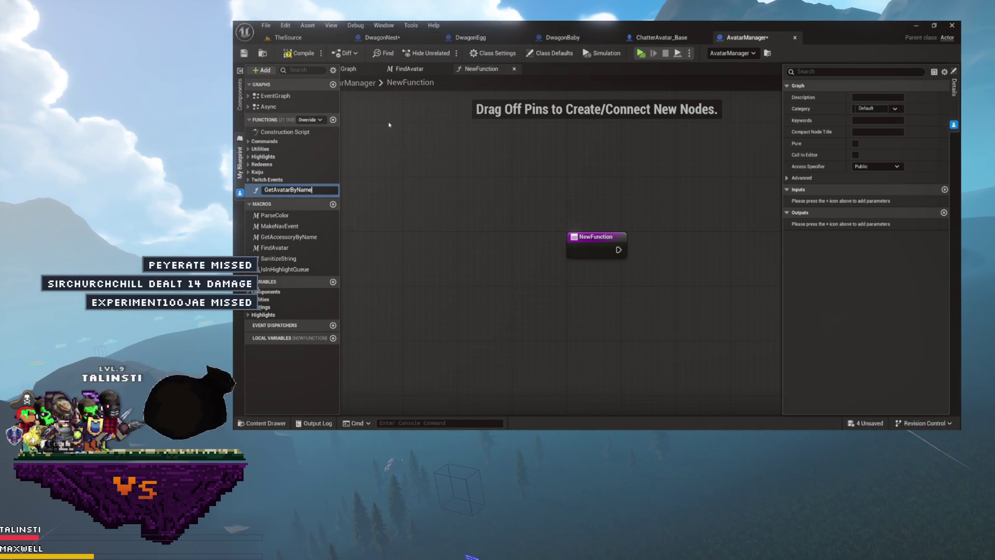
- Name the new function GetAvatarByChatterName, correcting the initially committed GetAvatarByName
key("Return")
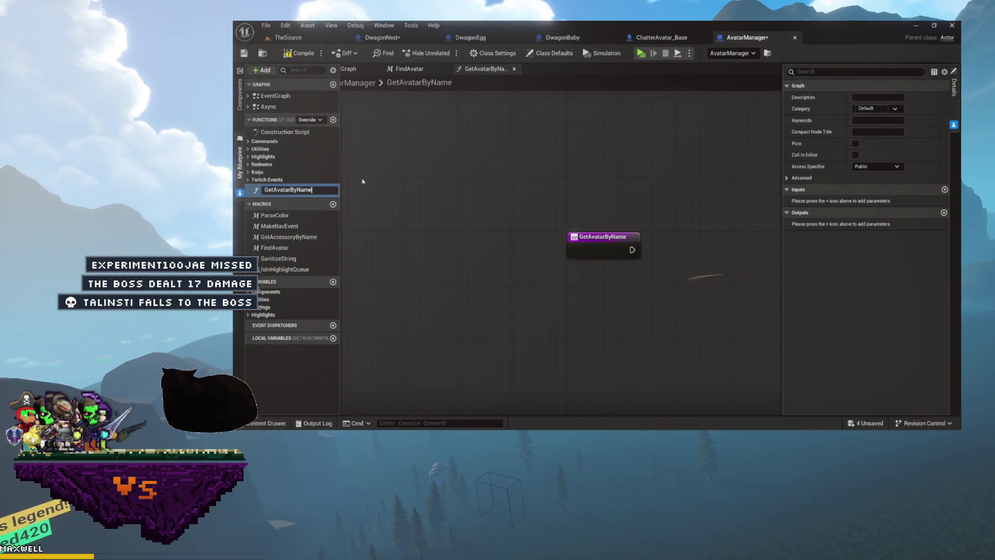
type("Chater")
key("Return")
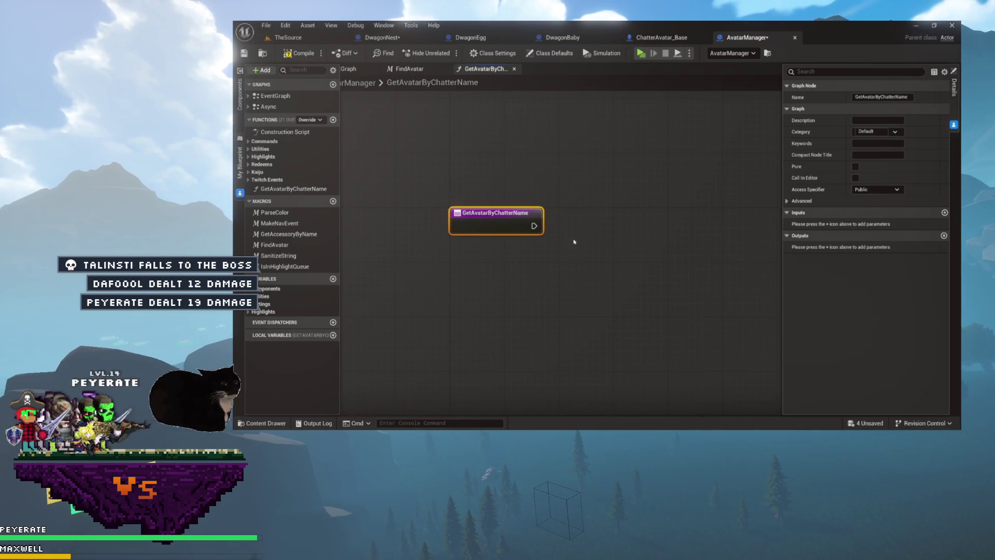
mouse_move(528, 217)
left_mouse_down()
mouse_move(549, 218)
mouse_move(545, 208)
left_mouse_up()
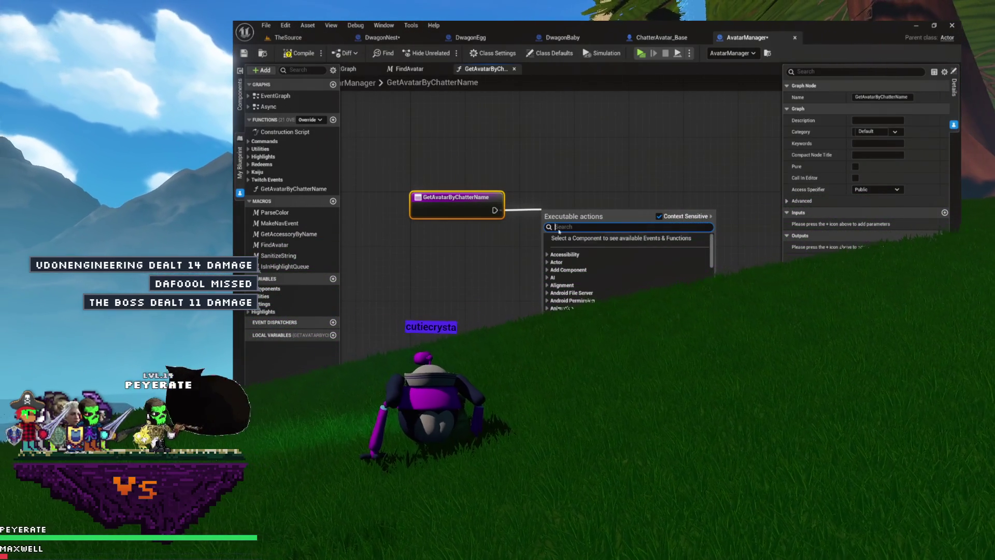
- Place a Current Avatars getter in the graph and add a Find node from it
left_click(560, 171)
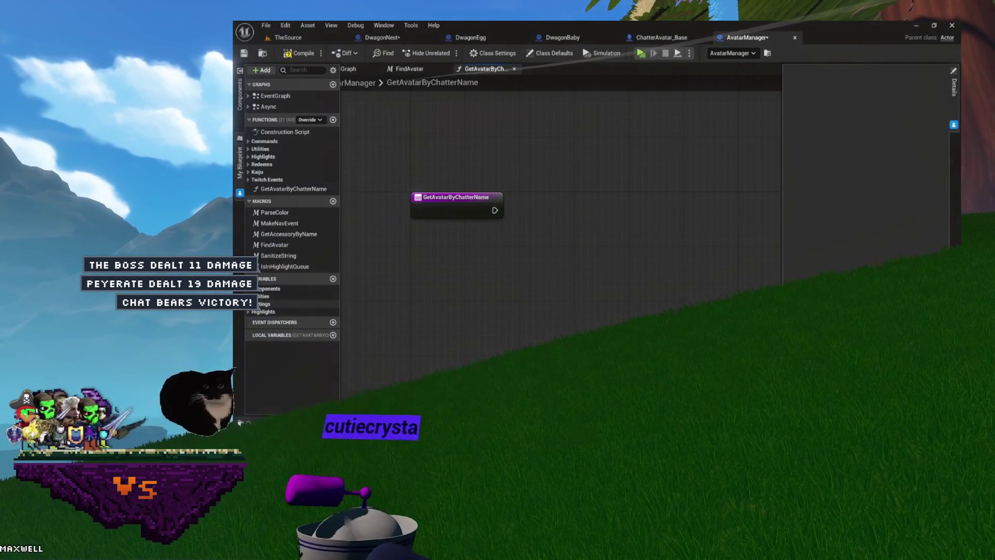
left_click(248, 304)
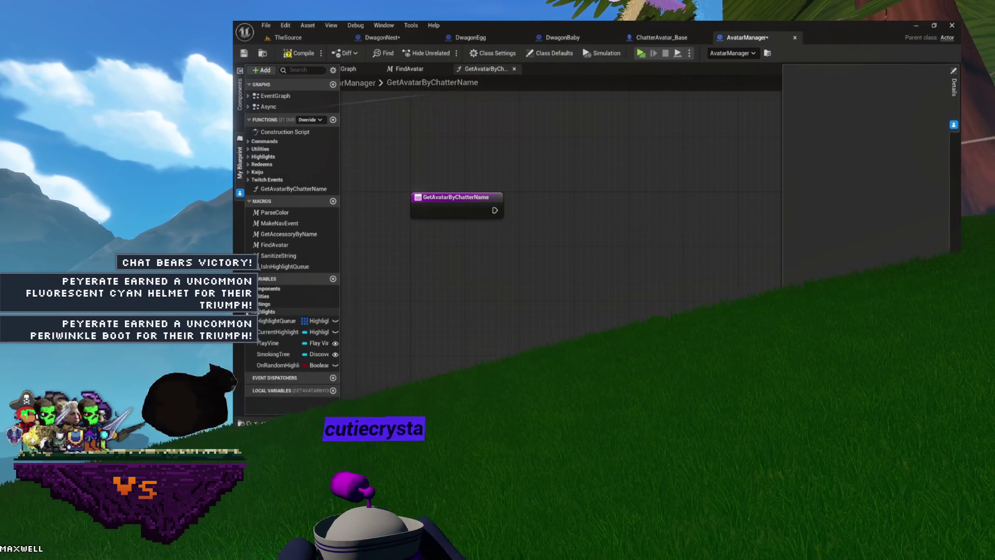
scroll(278, 316, "down", 2)
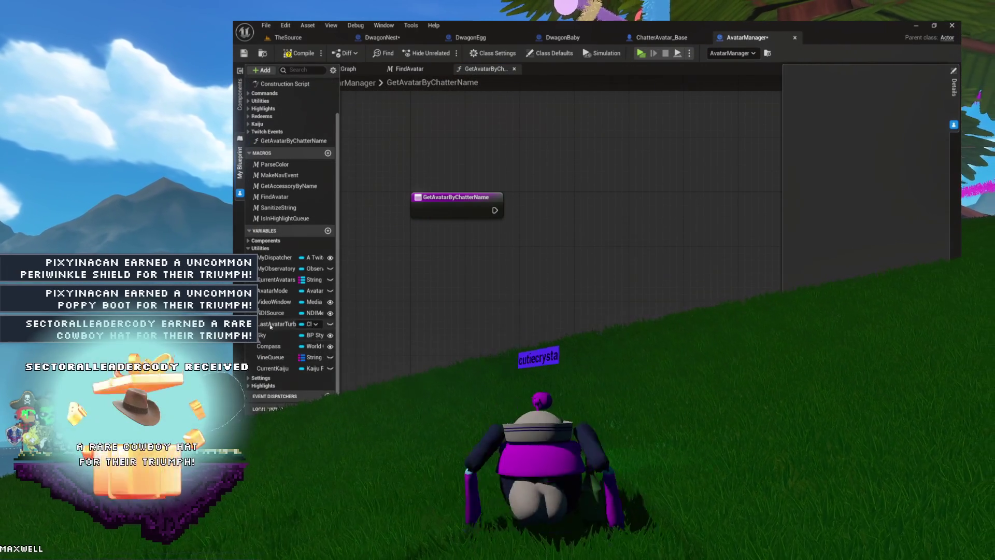
left_click(249, 249)
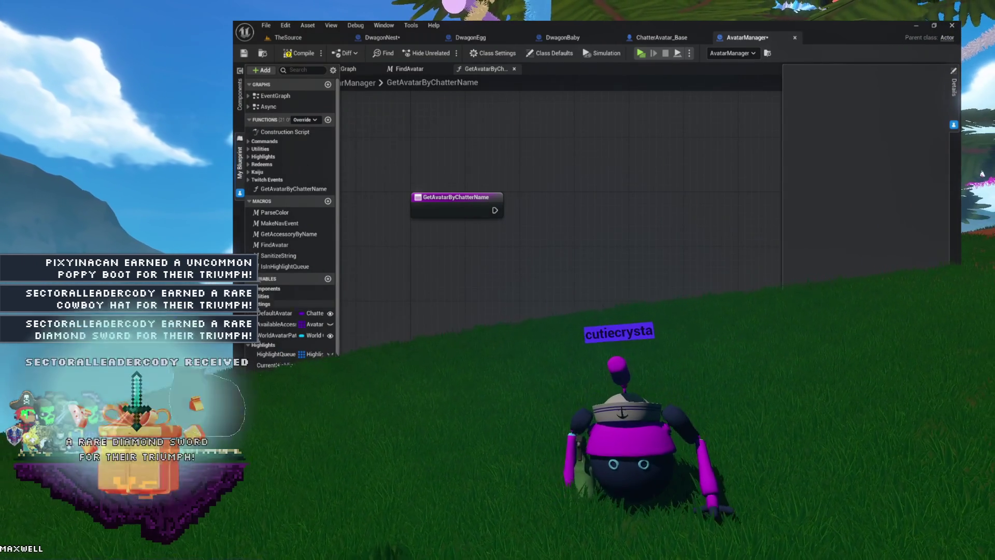
left_click(249, 296)
scroll(283, 302, "down", 1)
scroll(283, 302, "down", 2)
mouse_move(268, 261)
left_mouse_down()
mouse_move(580, 190)
mouse_move(566, 155)
mouse_move(605, 187)
left_mouse_up()
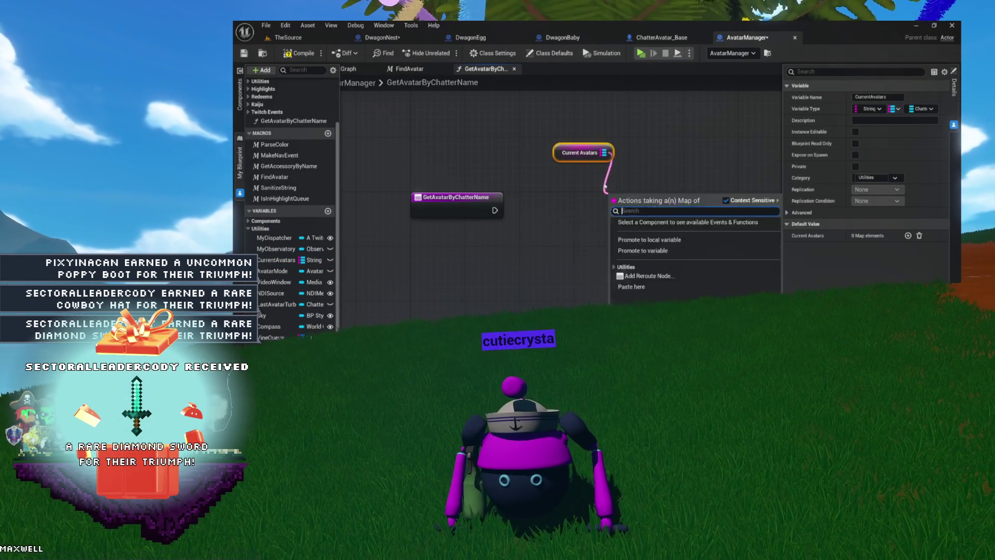
key("Return")
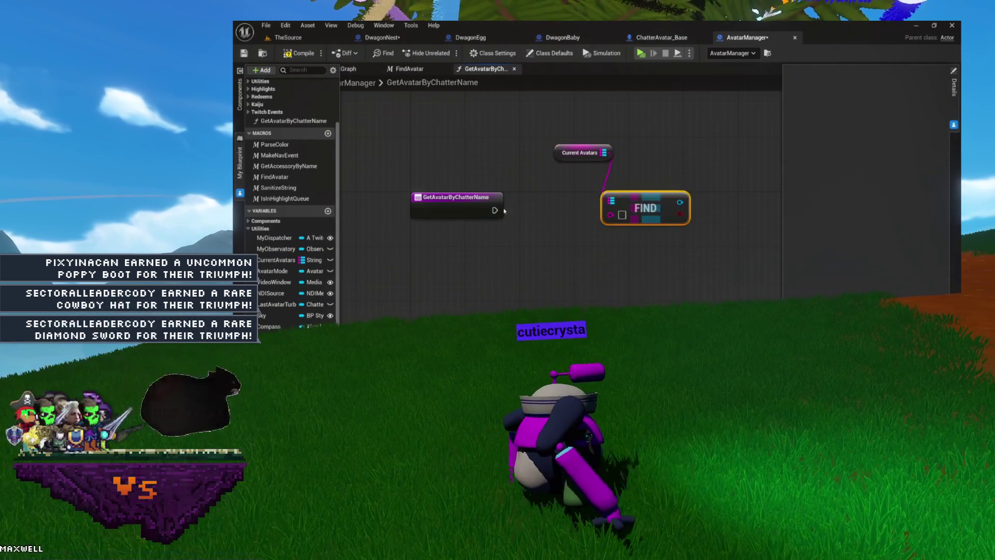
- Turn Find's Key into a ChatterName string input on the function entry
left_click(467, 200)
left_click_drag(610, 214, 459, 216)
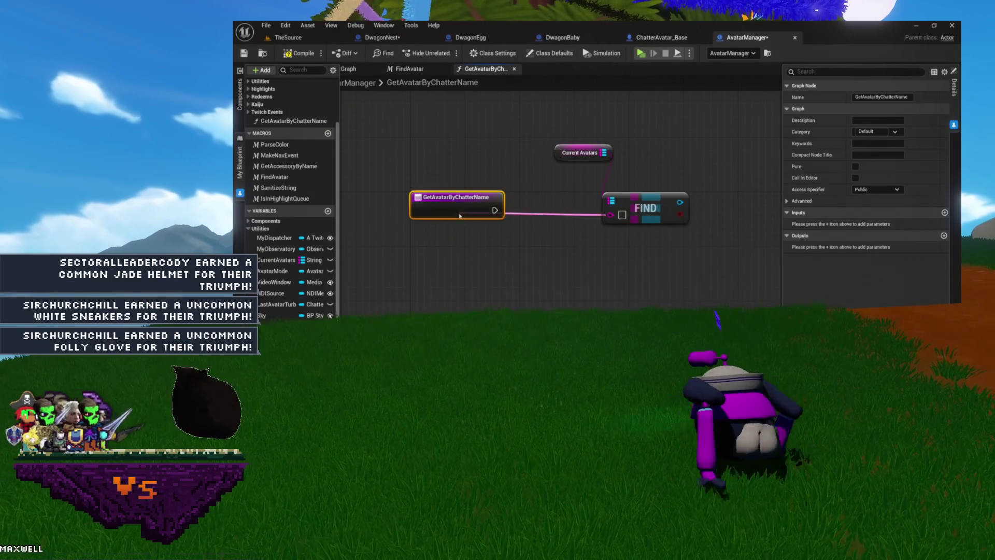
left_click(814, 224)
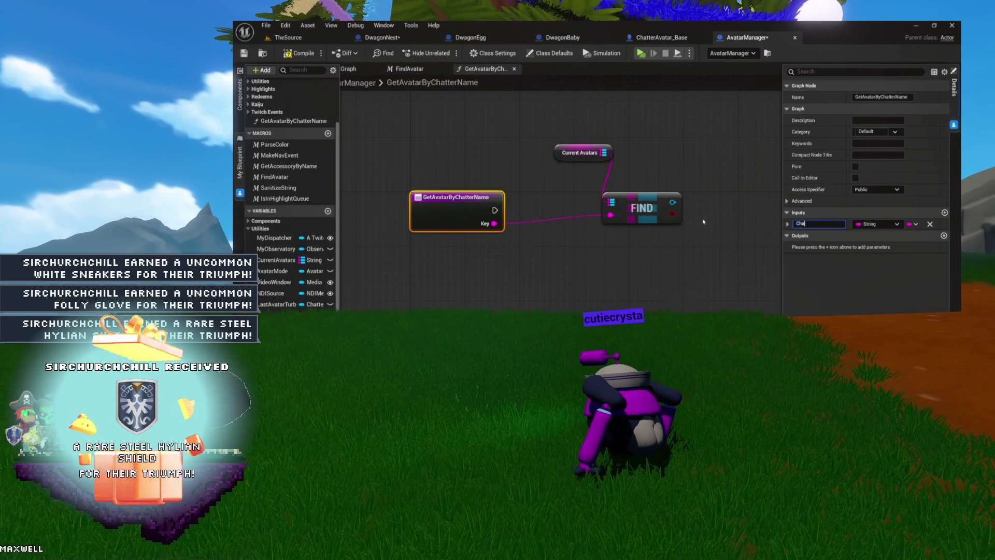
type("tterName")
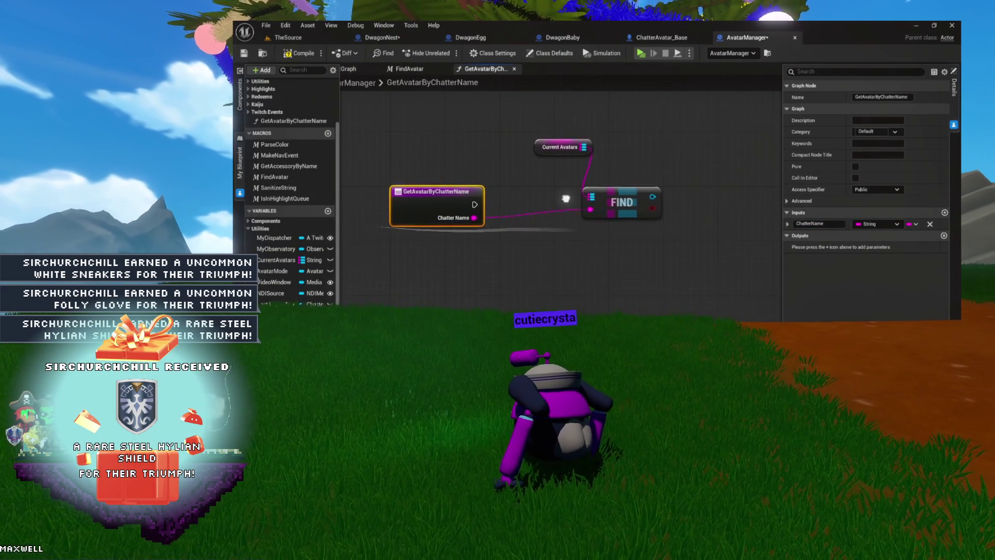
mouse_move(609, 195)
left_mouse_down()
mouse_move(494, 152)
mouse_move(573, 216)
left_mouse_up()
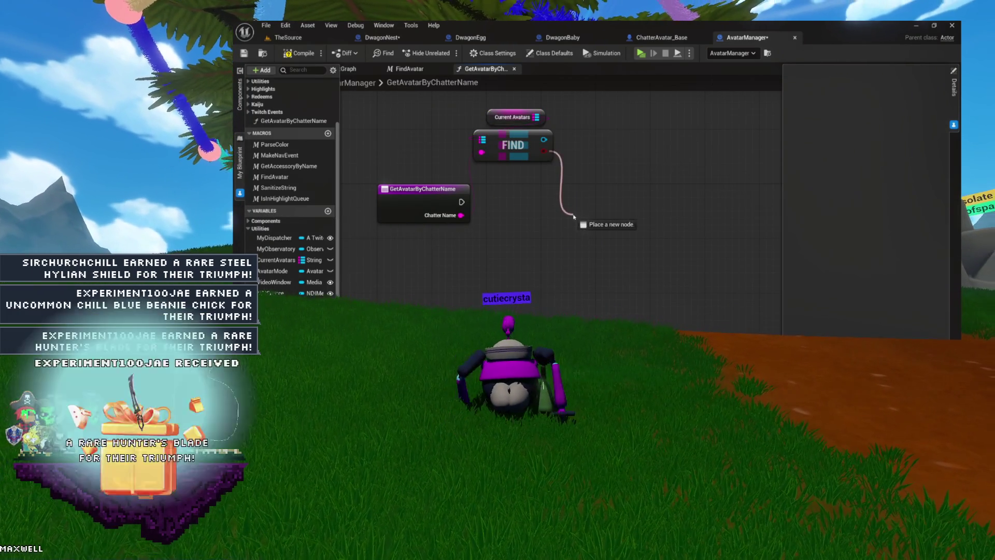
- Connect the function entry to a new Branch and add a Return Node output
left_click(565, 190)
mouse_move(462, 201)
left_mouse_down()
mouse_move(510, 213)
mouse_move(570, 202)
mouse_move(565, 189)
left_mouse_up()
mouse_move(533, 154)
left_mouse_down()
mouse_move(498, 173)
mouse_move(554, 199)
mouse_move(527, 189)
mouse_move(604, 191)
mouse_move(545, 197)
left_mouse_up()
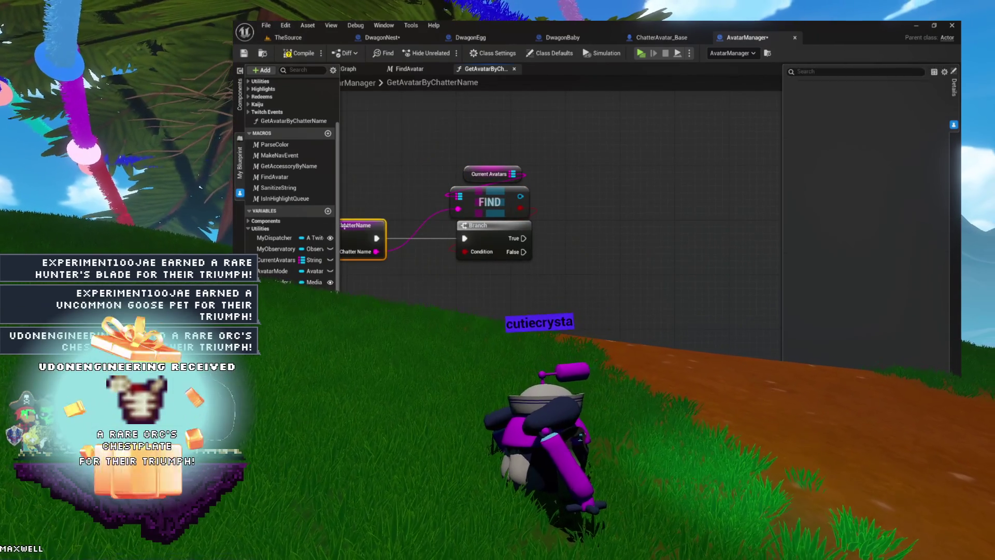
left_click(344, 226)
left_click(944, 235)
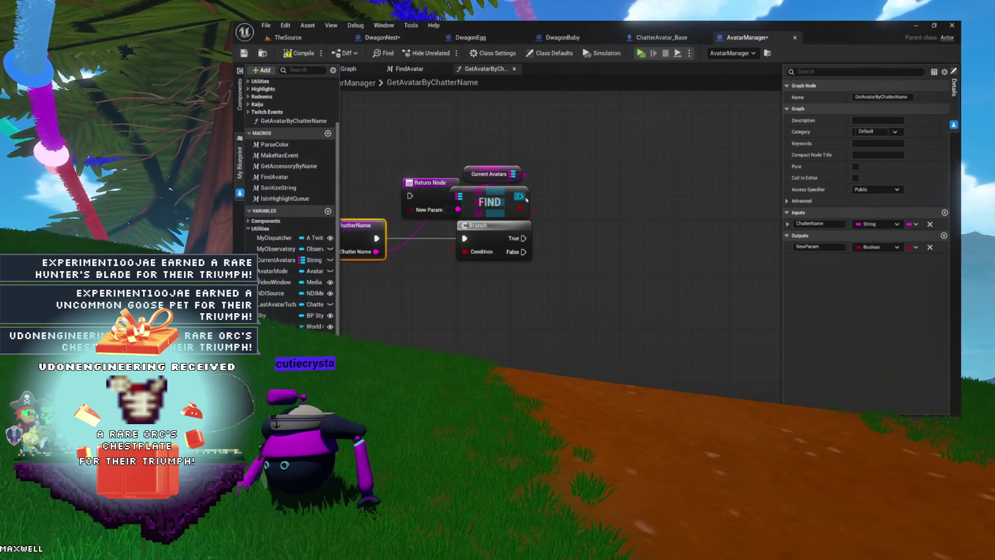
mouse_move(430, 182)
left_mouse_down()
mouse_move(707, 175)
mouse_move(654, 231)
left_mouse_up()
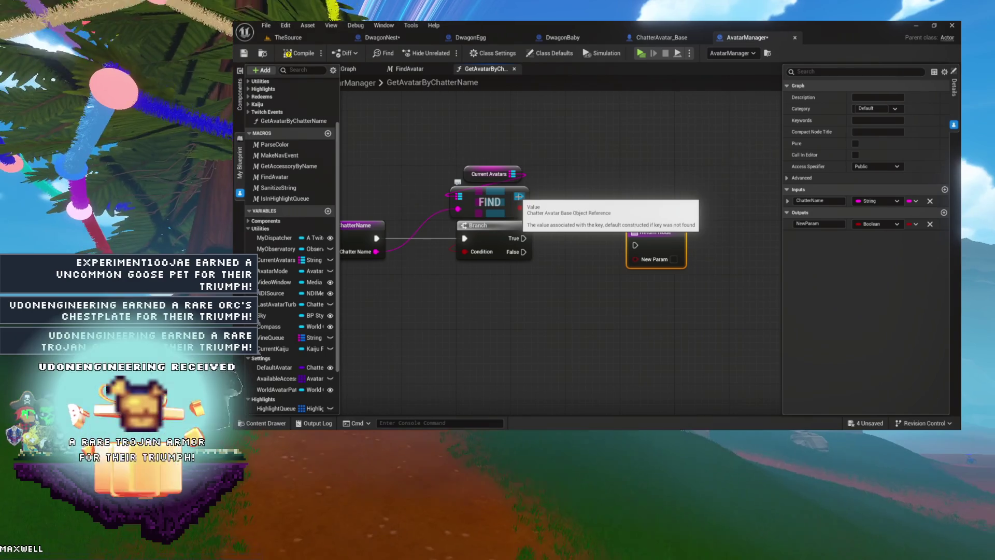
- Make the new output a Chatter Avatar Base object reference named Avatar
left_click(875, 224)
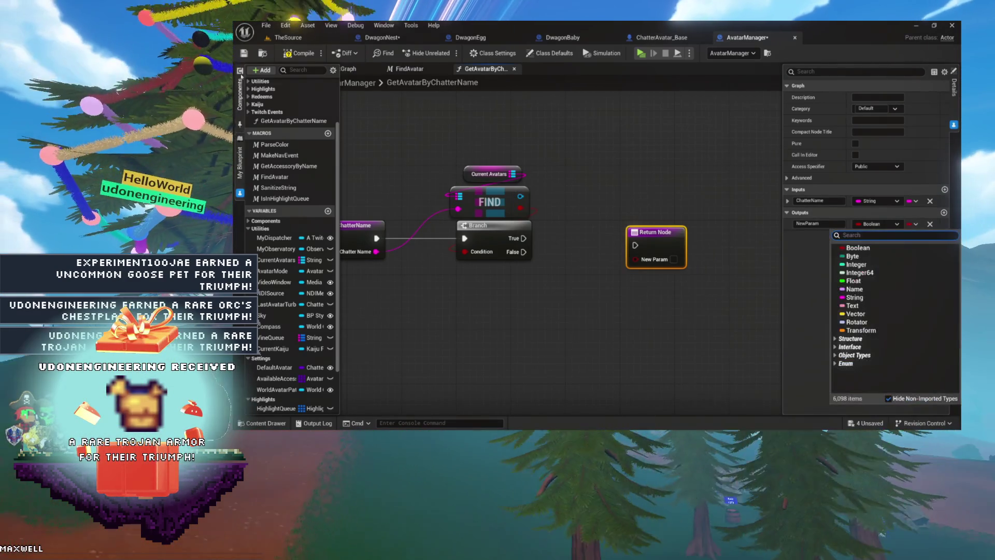
type("chatter avatar")
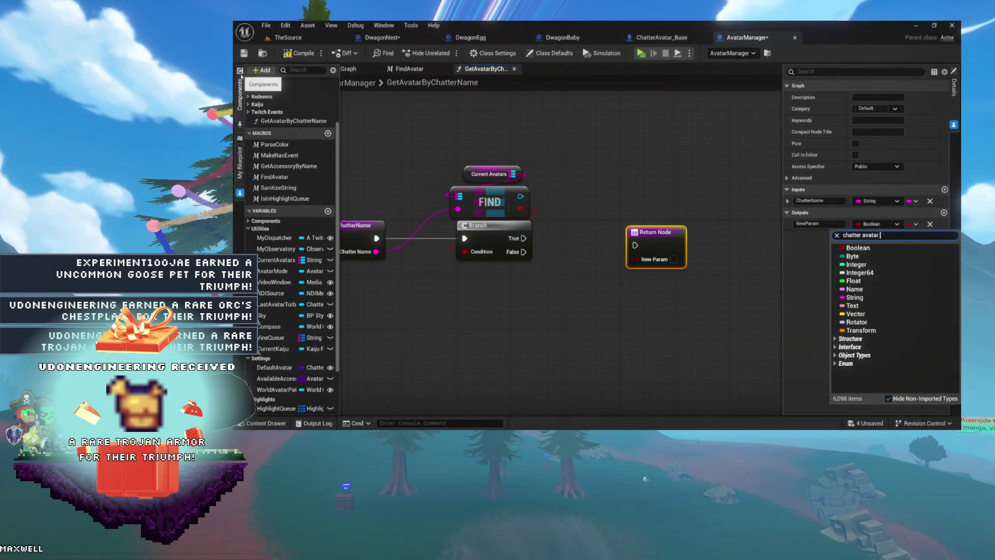
type(" base")
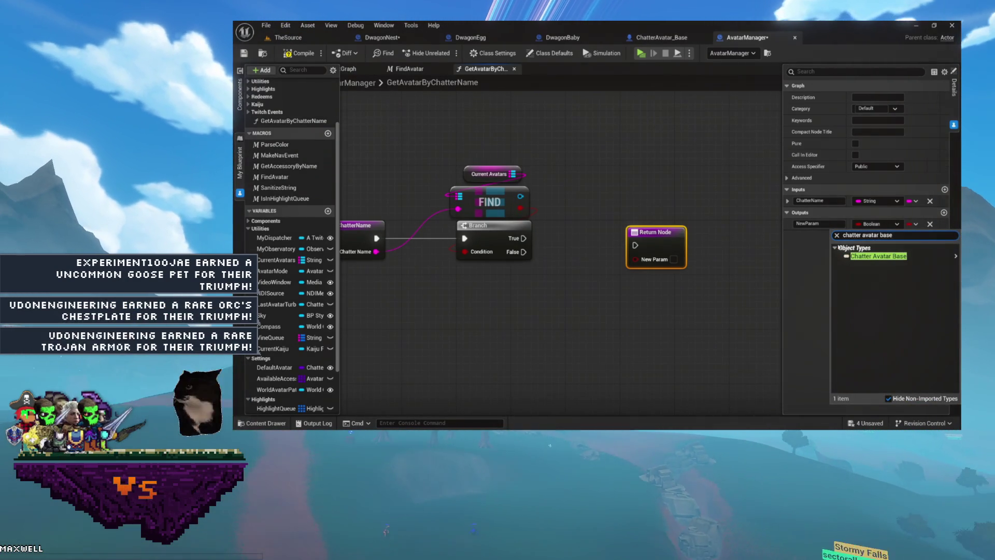
mouse_move(879, 256)
left_click(798, 251)
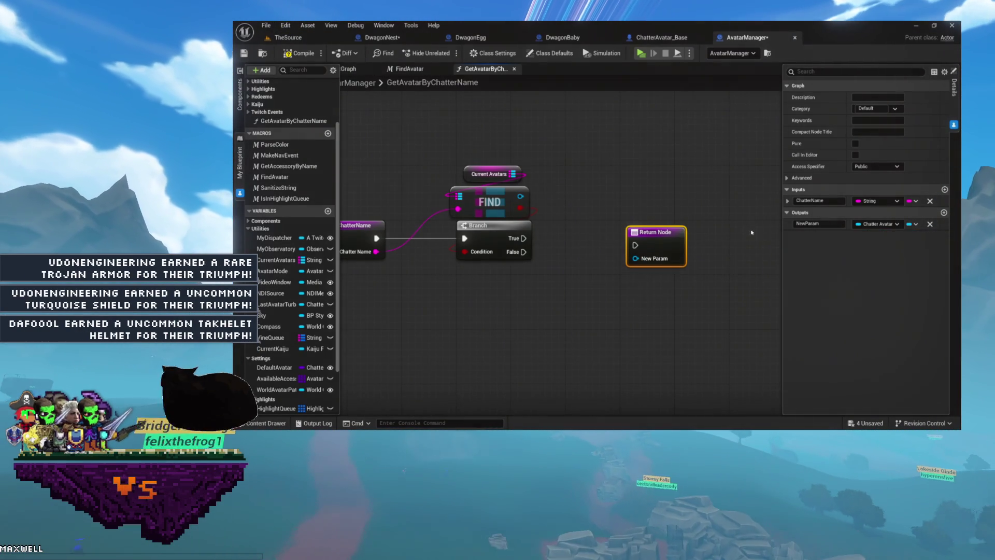
left_click(822, 222)
type("vatar")
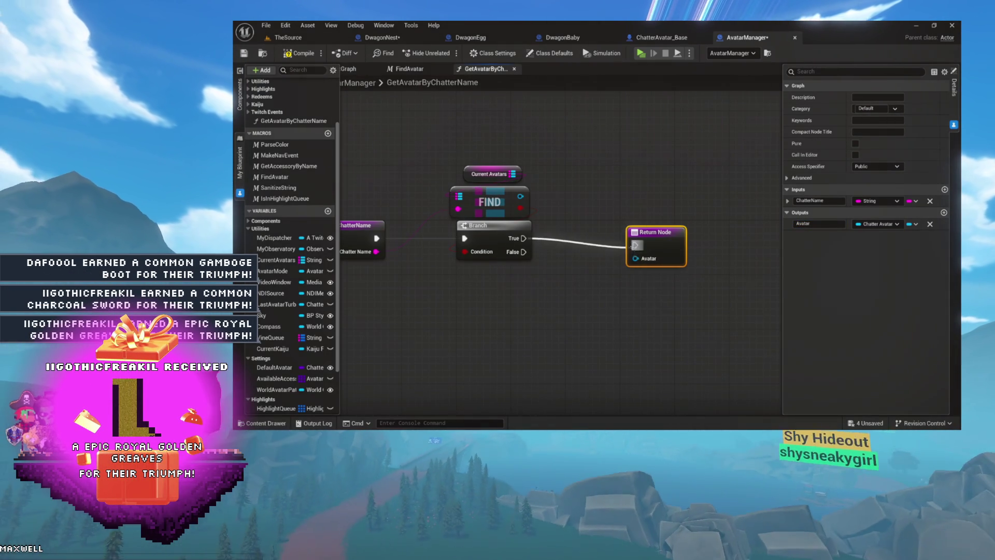
- Align the Return Node and add Print Two Things on the Branch's False output
left_click_drag(652, 239, 646, 233)
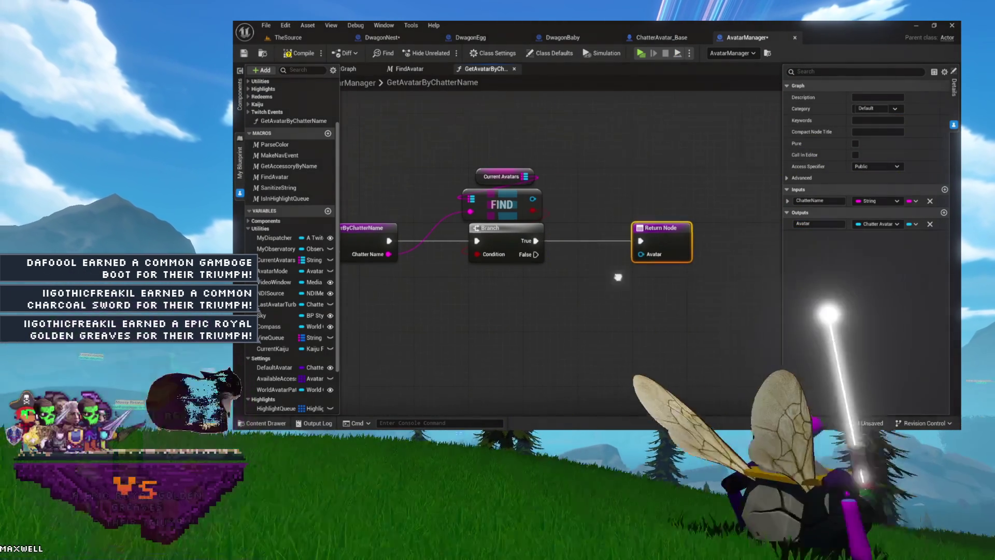
left_click_drag(724, 241, 668, 240)
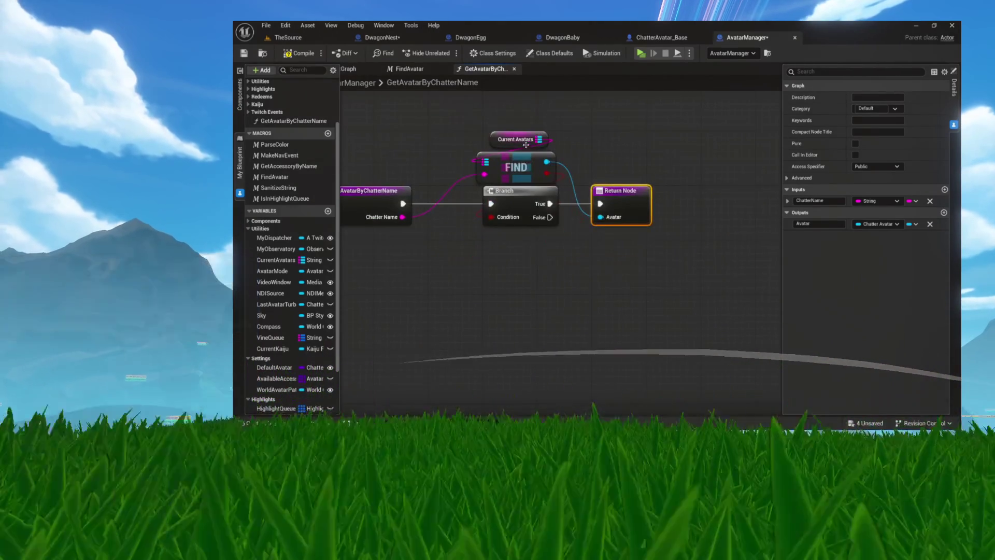
left_click_drag(488, 183, 590, 252)
type("print")
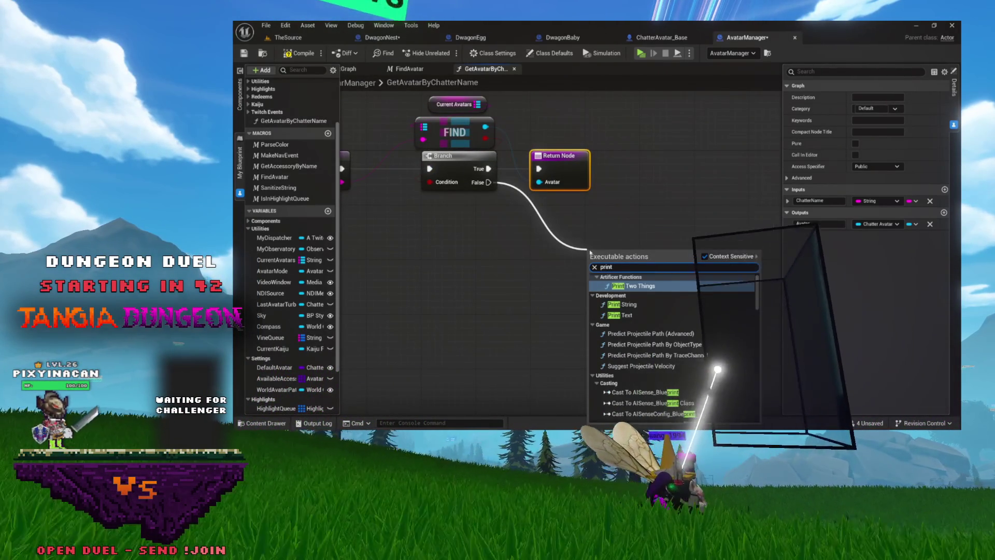
key("Return")
left_click_drag(592, 235, 558, 268)
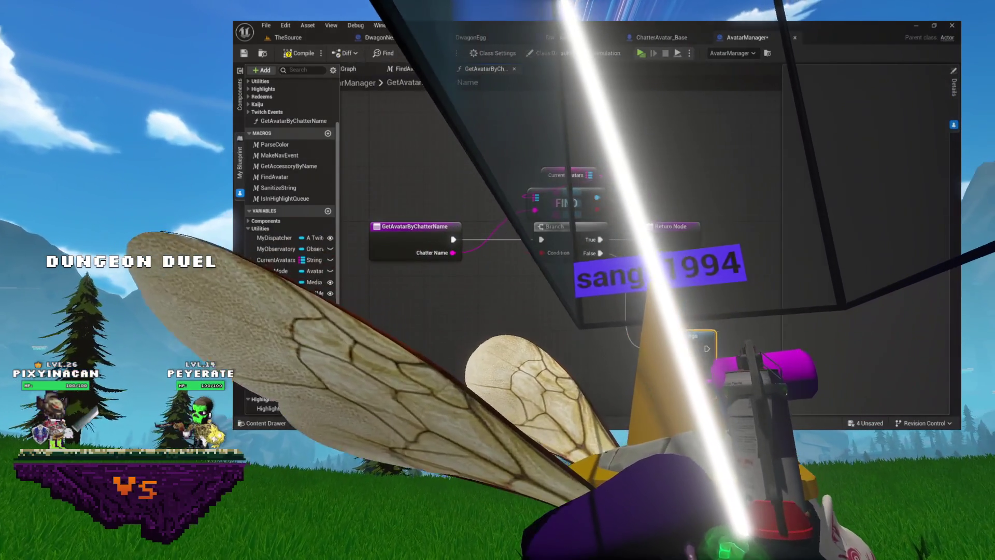
left_click_drag(387, 201, 457, 299)
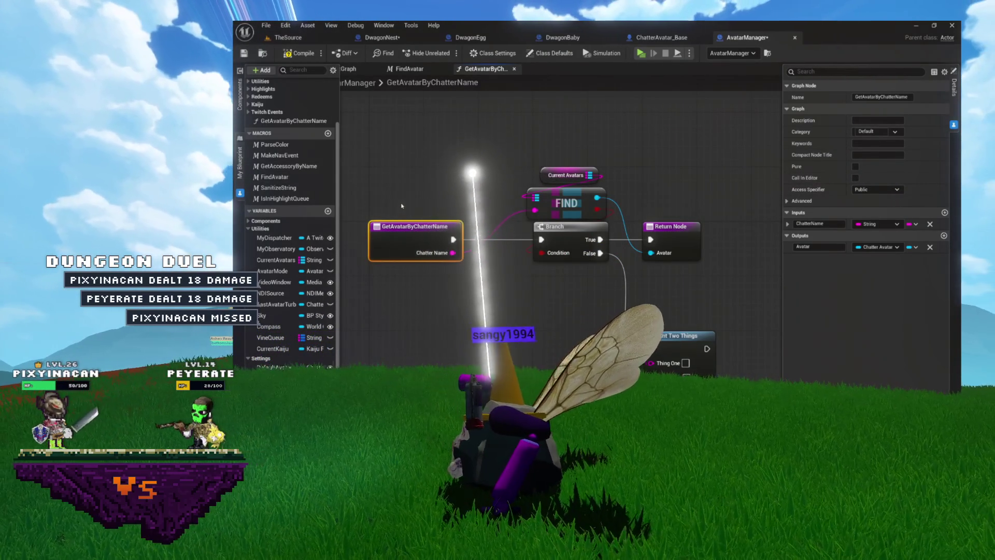
- Duplicate the Return Node with Ctrl+C/Ctrl+V and wire Print Two Things into the copy
mouse_move(654, 283)
left_mouse_down()
mouse_move(535, 229)
mouse_move(454, 236)
left_mouse_up()
left_click(479, 193)
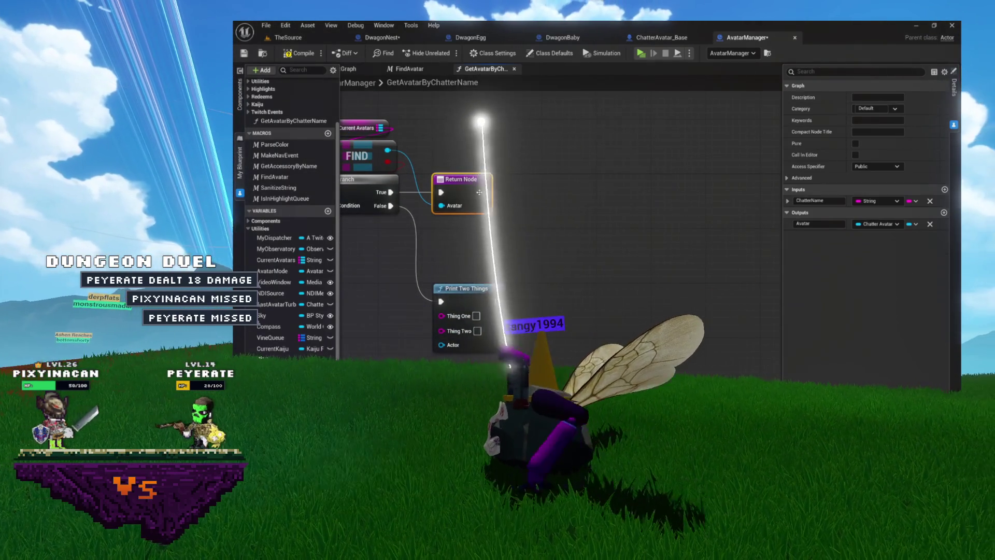
key("ctrl+c")
key("ctrl+v")
mouse_move(497, 302)
left_mouse_down()
mouse_move(568, 276)
mouse_move(584, 253)
mouse_move(552, 288)
mouse_move(570, 288)
left_mouse_up()
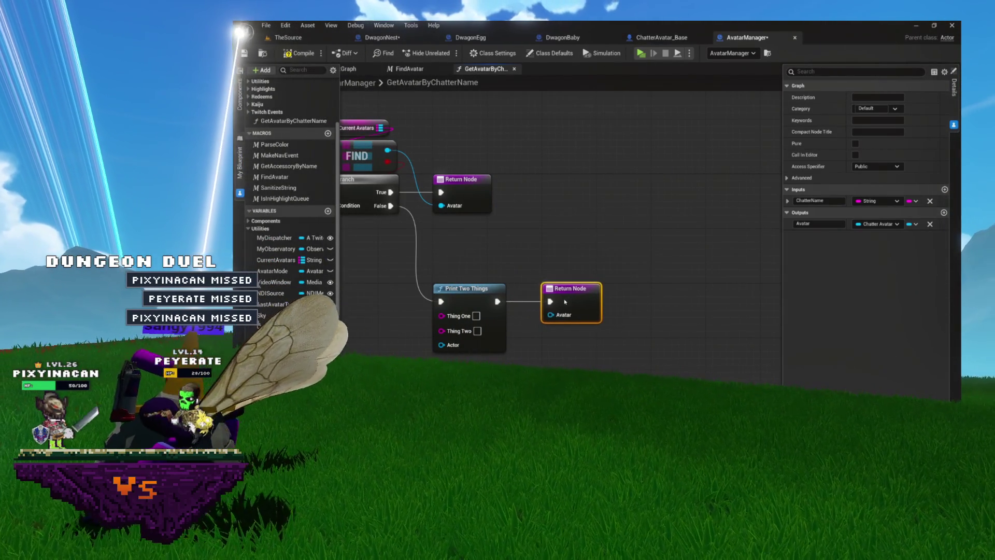
left_click_drag(521, 252, 709, 261)
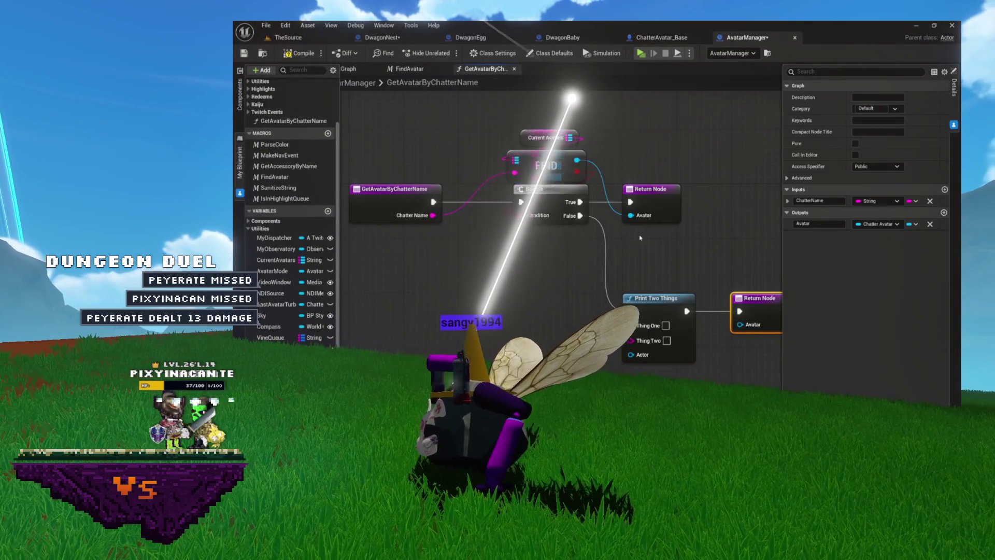
left_click_drag(603, 237, 555, 233)
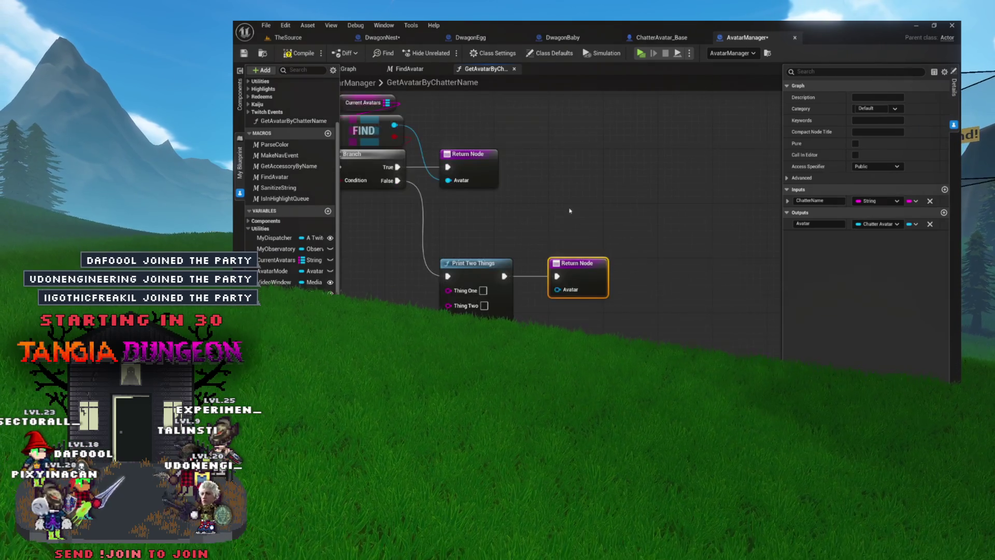
- Set the new output's type to Boolean and move it above Avatar
left_click(600, 195)
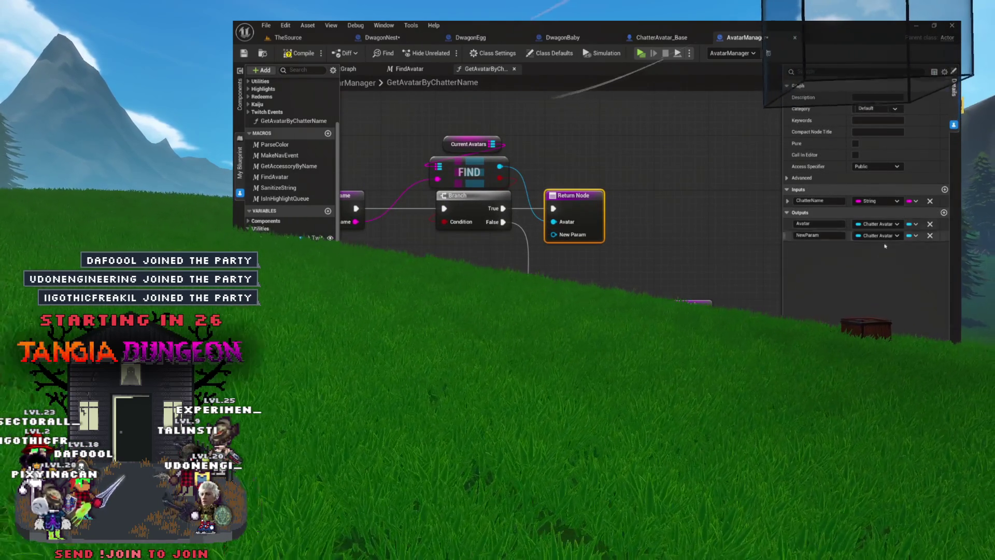
left_click(878, 235)
left_click(789, 228)
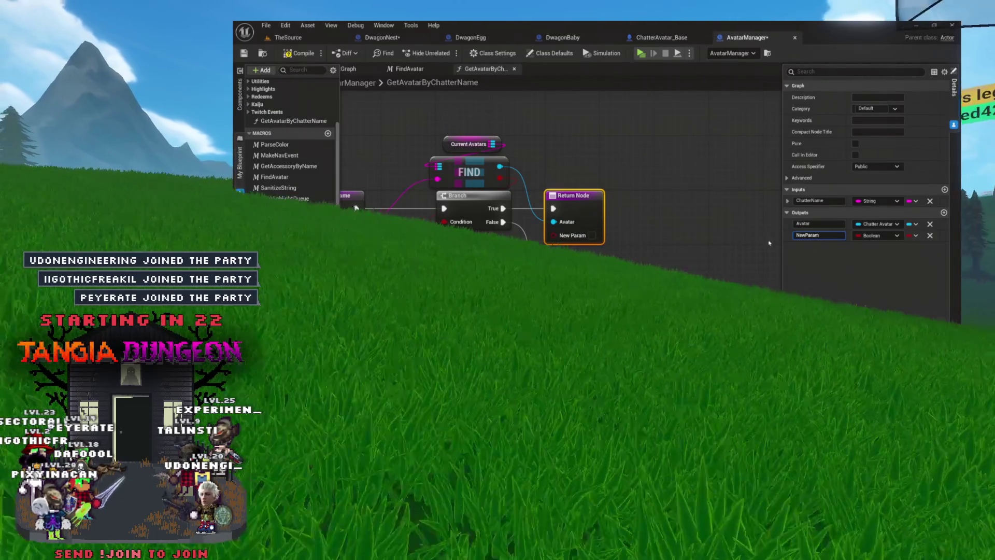
left_click_drag(786, 237, 786, 224)
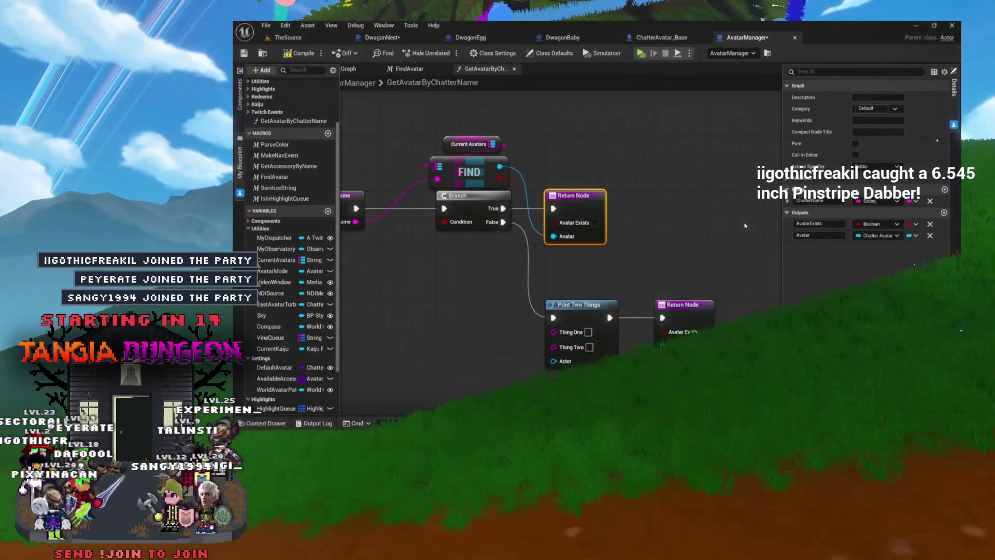
- Rearrange Print Two Things and the second Return Node on the False path
left_click_drag(581, 177, 583, 129)
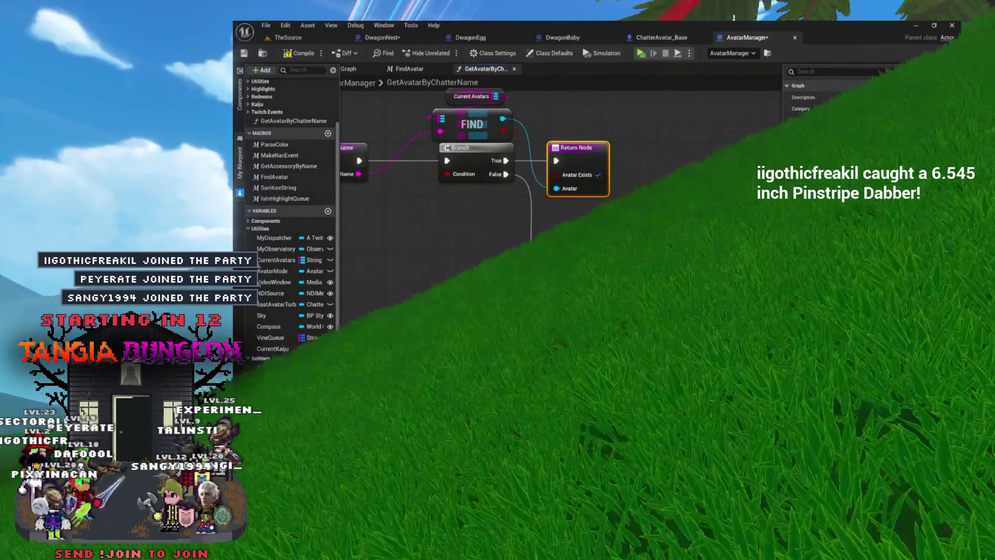
mouse_move(599, 232)
left_mouse_down()
mouse_move(791, 332)
mouse_move(633, 299)
left_mouse_up()
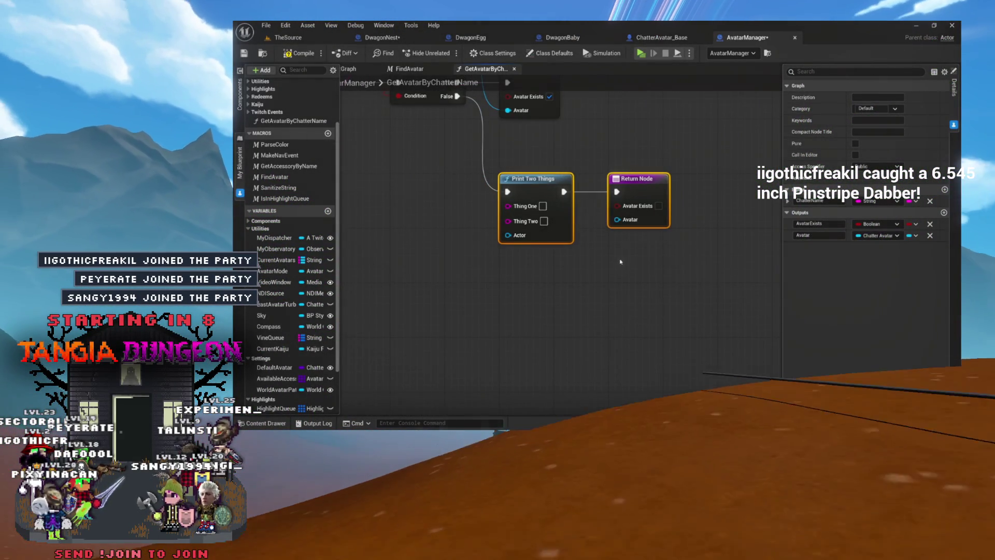
left_click_drag(620, 262, 643, 284)
left_click(670, 214)
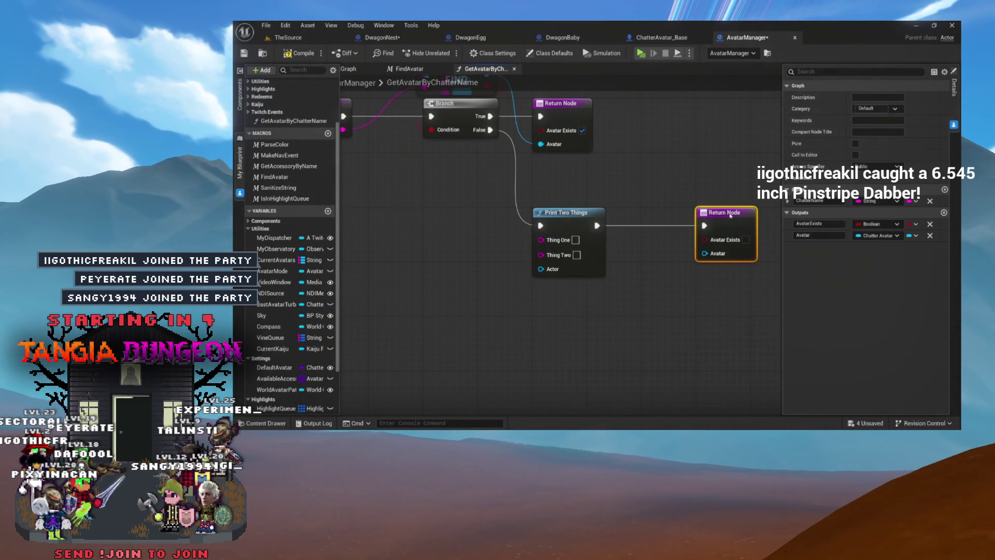
mouse_move(551, 274)
left_mouse_down()
mouse_move(444, 255)
mouse_move(448, 271)
left_mouse_up()
- Add a Self reference for the Actor input and wire Chatter Name into Thing Two
type("self")
key("Return")
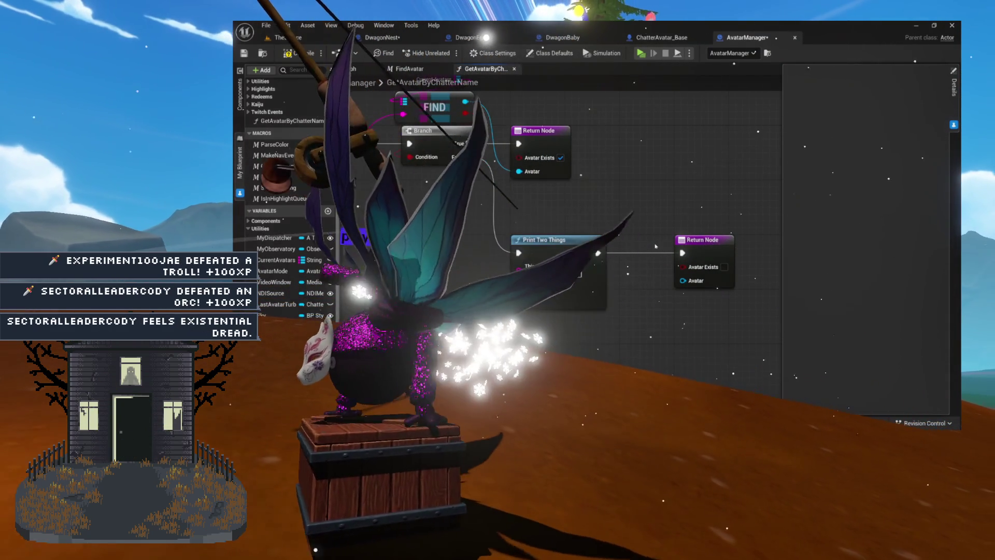
left_click_drag(451, 194, 557, 205)
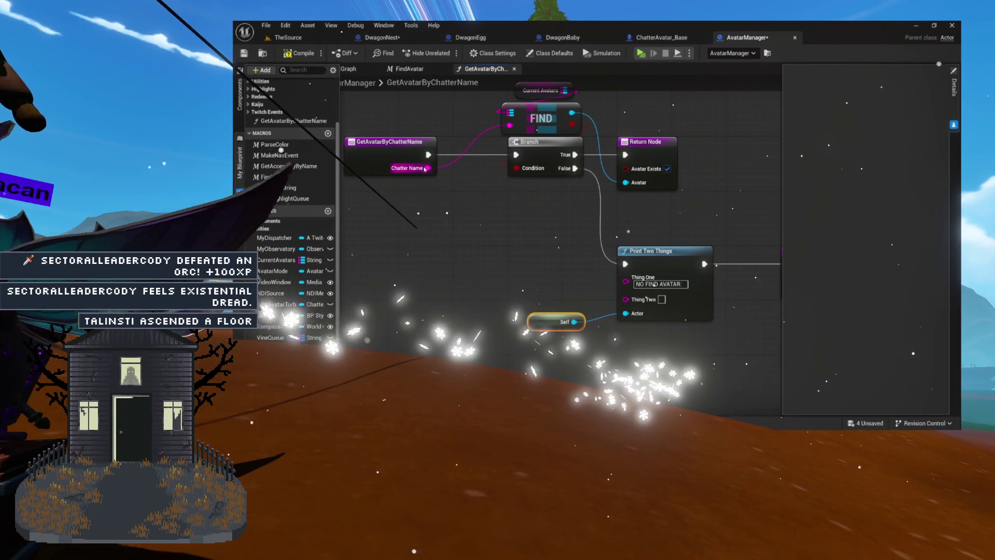
left_click_drag(427, 168, 626, 299)
left_click_drag(525, 256, 457, 243)
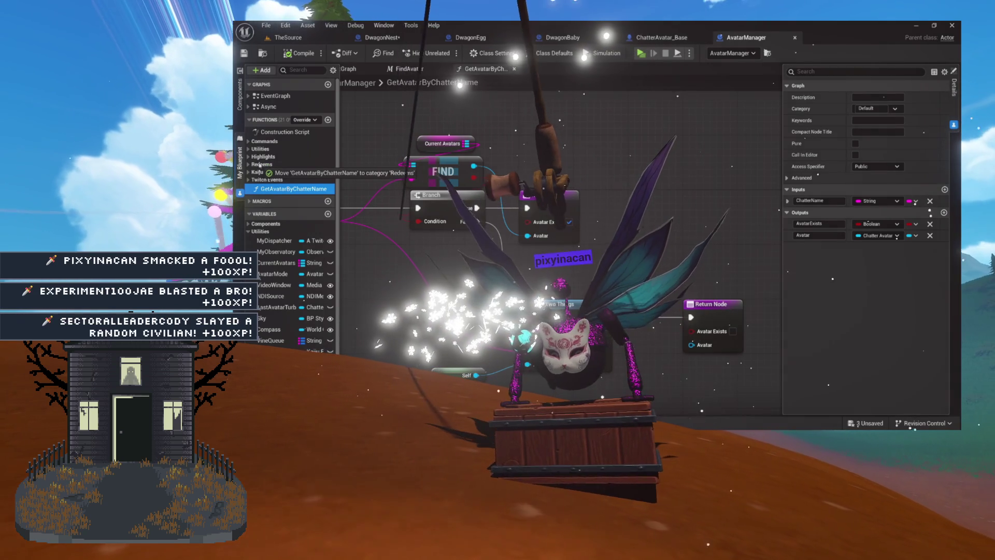
- File the function under Redeems and place its call in DwagonNest's OnTwitchMessage
left_click_drag(266, 166, 262, 149)
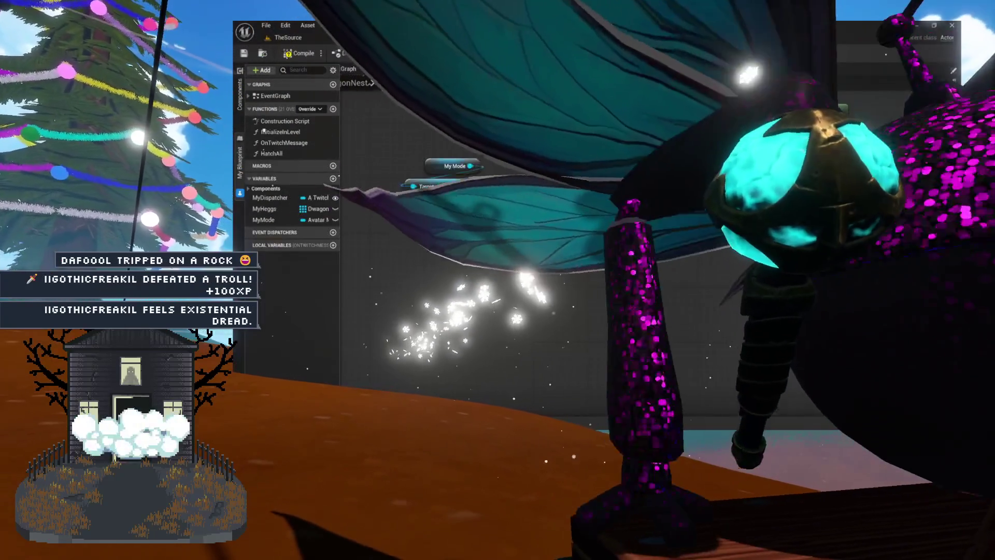
left_click_drag(479, 165, 483, 264)
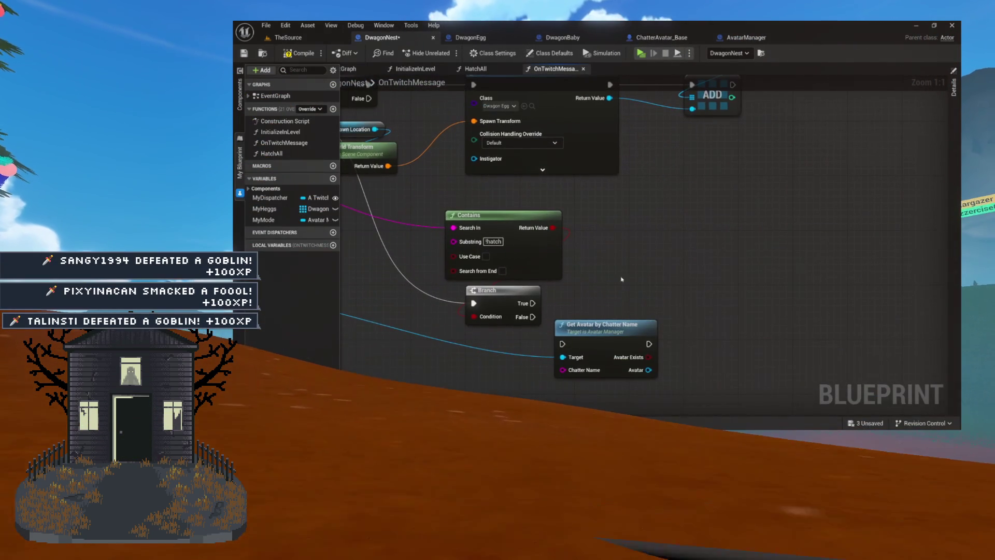
- Run Get Avatar by Chatter Name on the Branch's True path, feeding it the author's Name
mouse_move(526, 303)
left_mouse_down()
mouse_move(642, 290)
mouse_move(599, 291)
left_mouse_up()
scroll(606, 249, "up", 5)
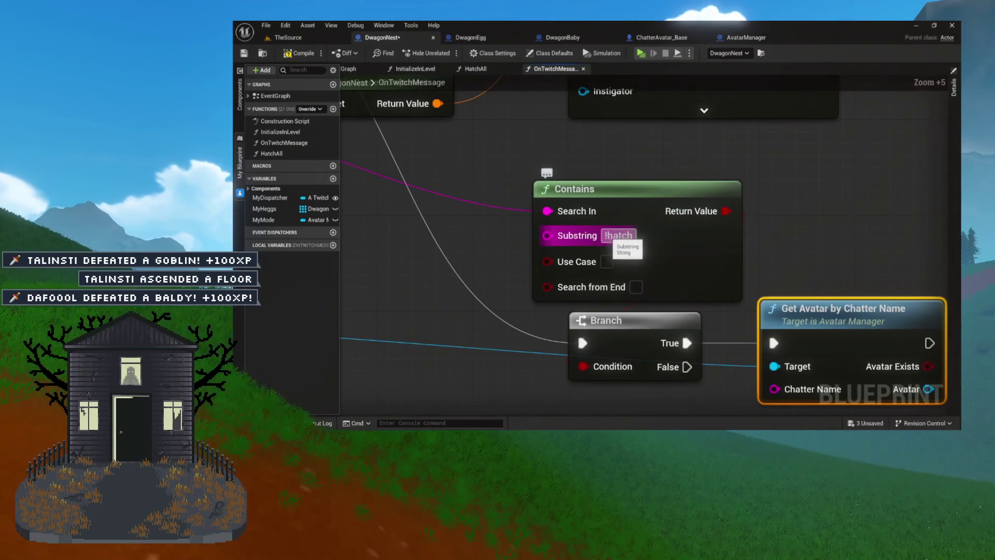
left_click_drag(701, 402, 633, 291)
scroll(652, 231, "down", 3)
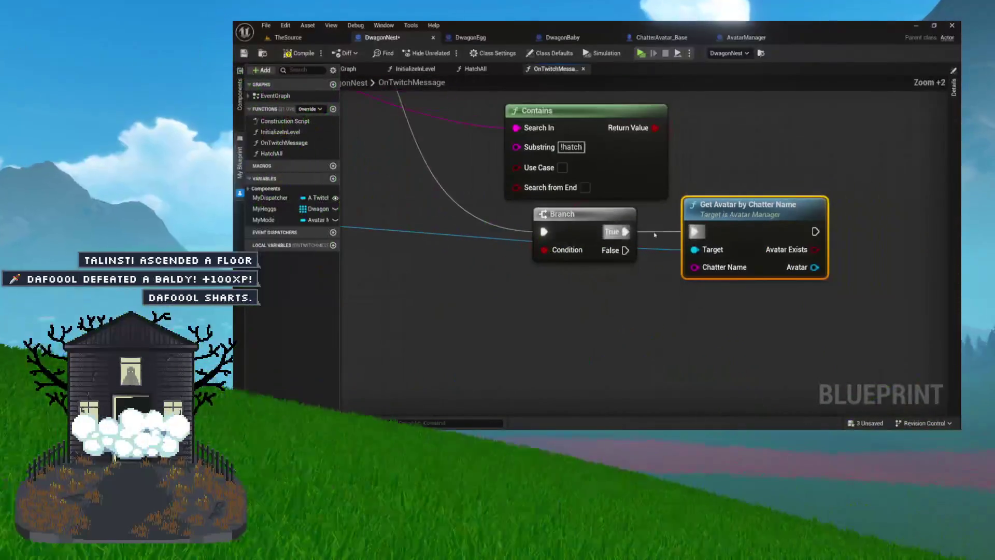
scroll(507, 186, "down", 9)
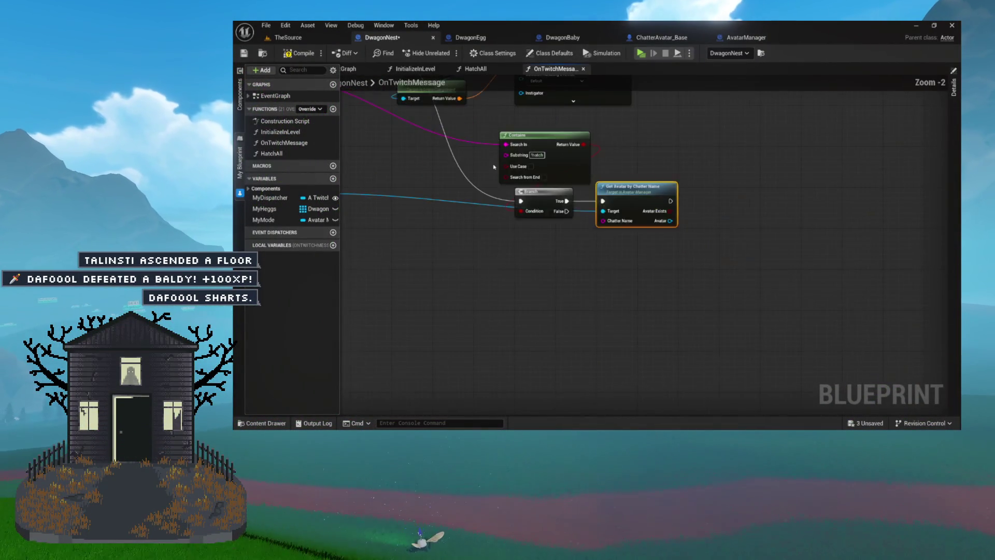
scroll(539, 197, "up", 5)
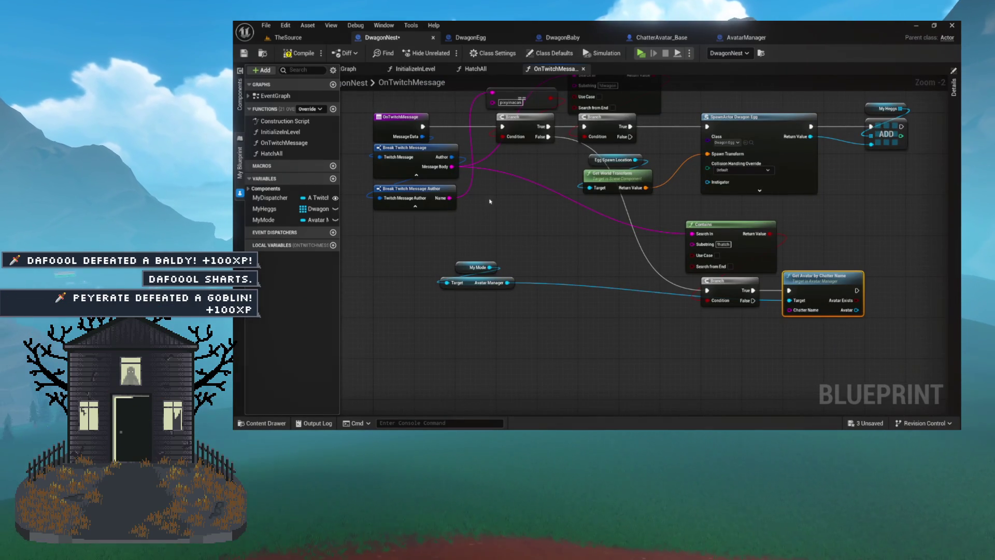
left_click_drag(611, 255, 793, 311)
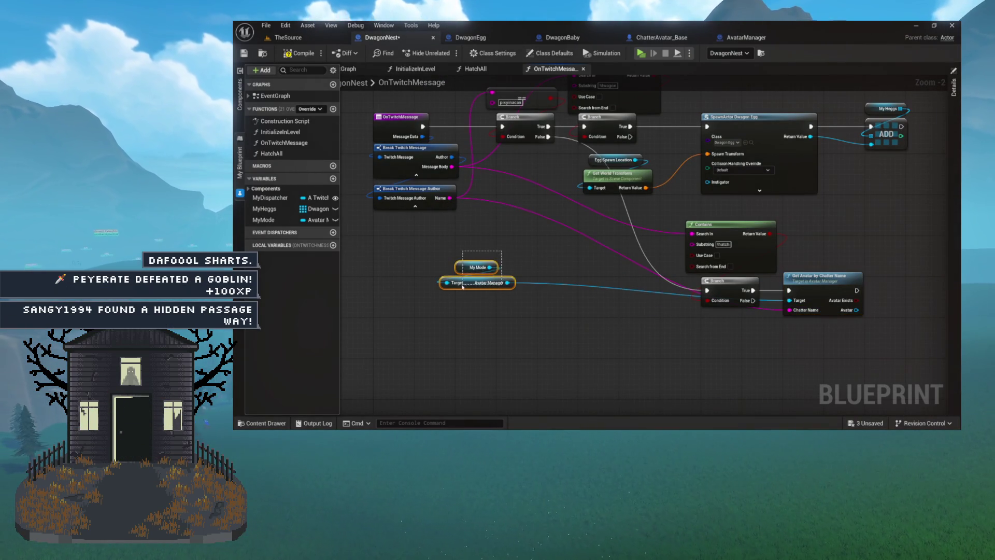
- Move the My Mode, Target and Get Avatar nodes to the right
left_click_drag(465, 286, 400, 265)
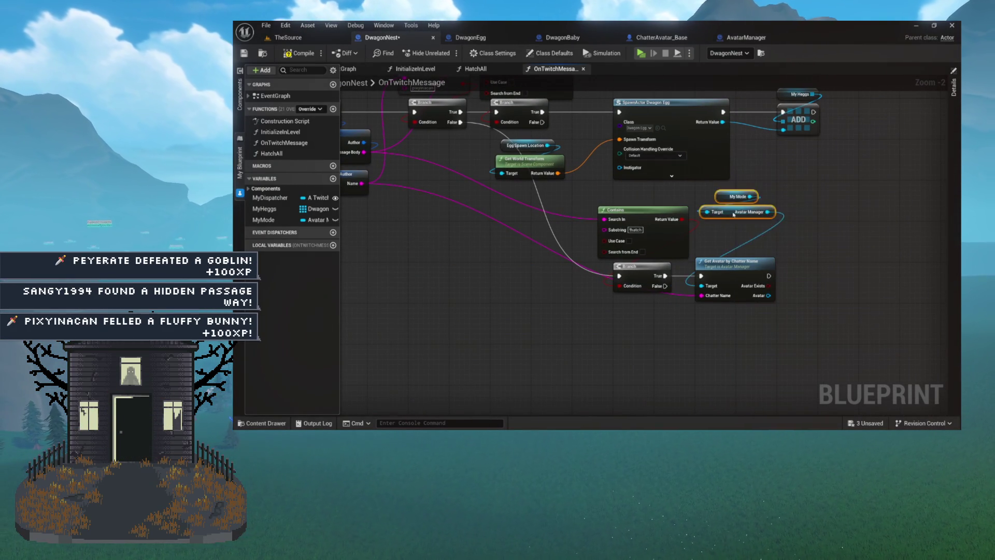
left_click_drag(810, 220, 797, 187)
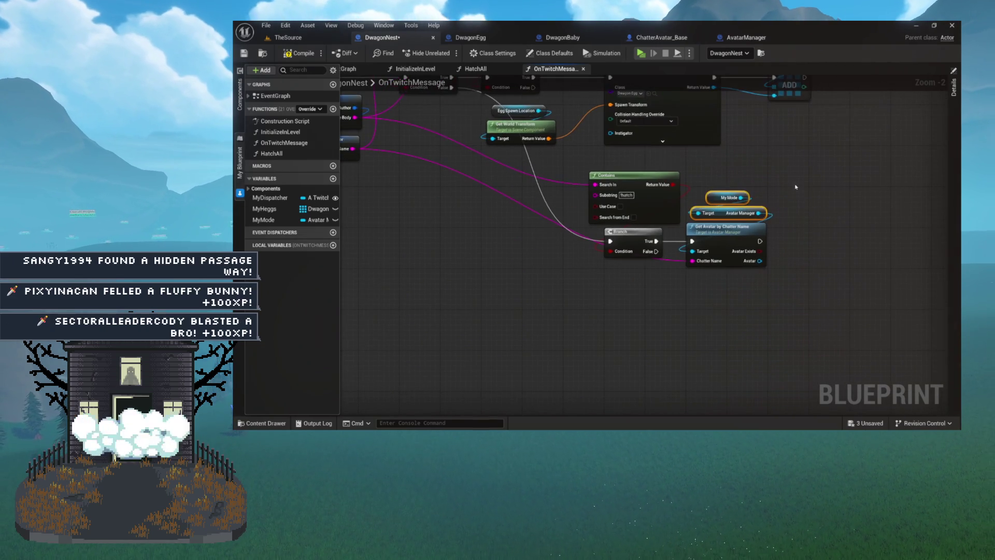
scroll(725, 217, "up", 2)
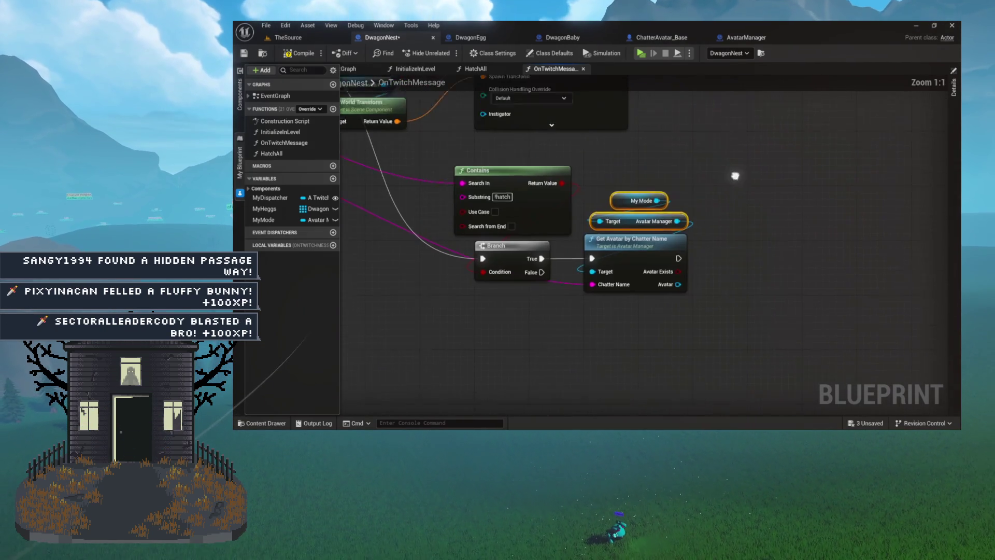
left_click_drag(621, 234, 663, 234)
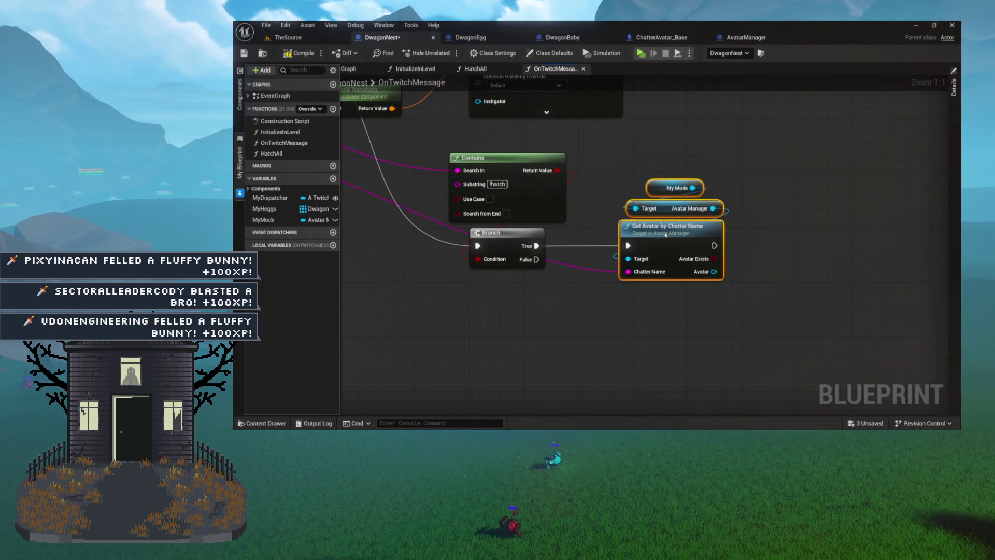
- Shift the !hatch Contains, Branch and Get Avatar nodes further right
mouse_move(591, 195)
left_mouse_down()
mouse_move(702, 184)
mouse_move(702, 204)
left_mouse_up()
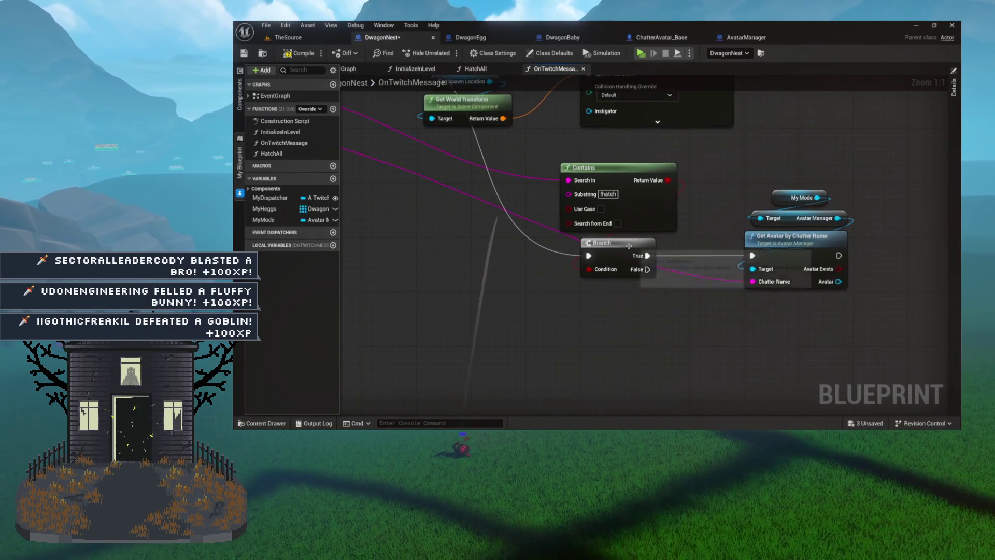
scroll(604, 212, "down", 3)
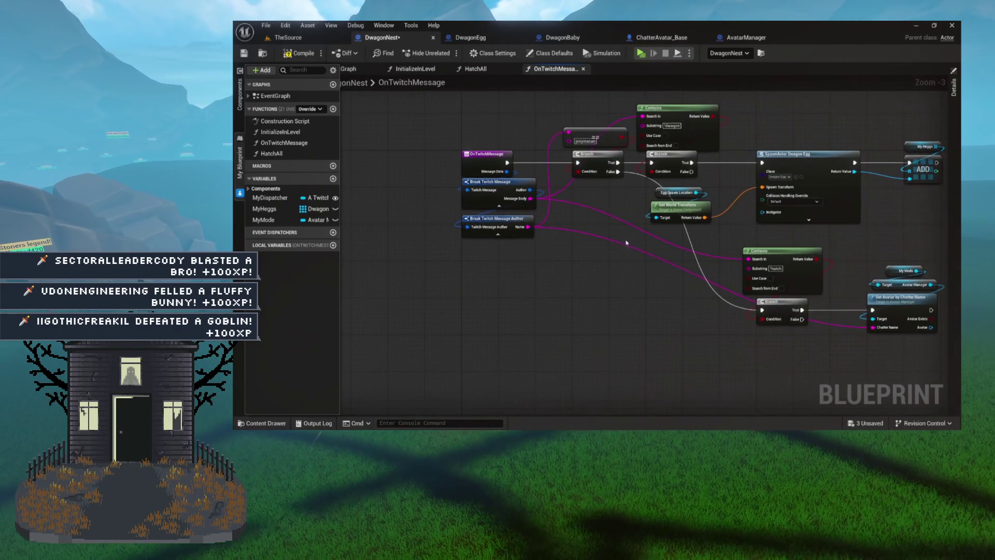
left_click_drag(626, 270, 561, 252)
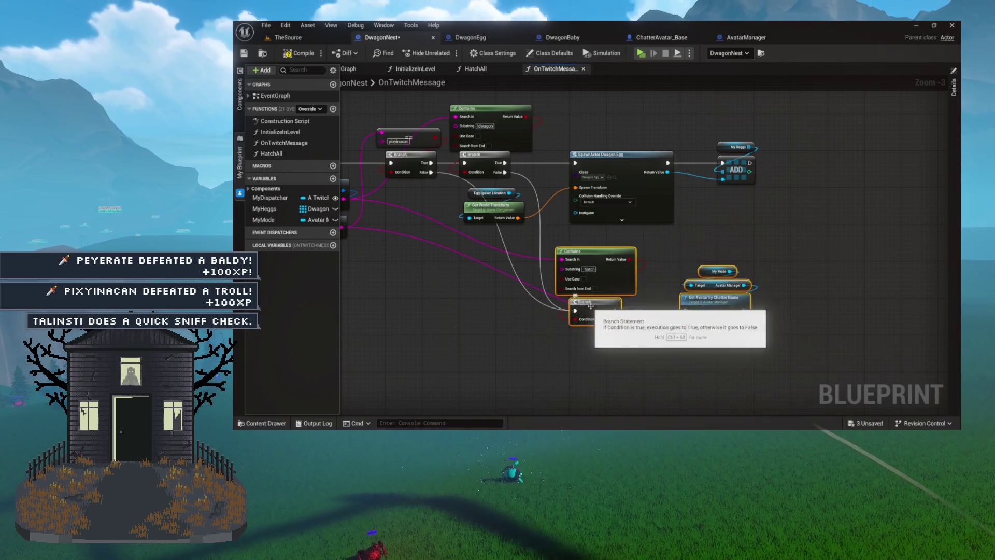
left_click_drag(591, 303, 627, 303)
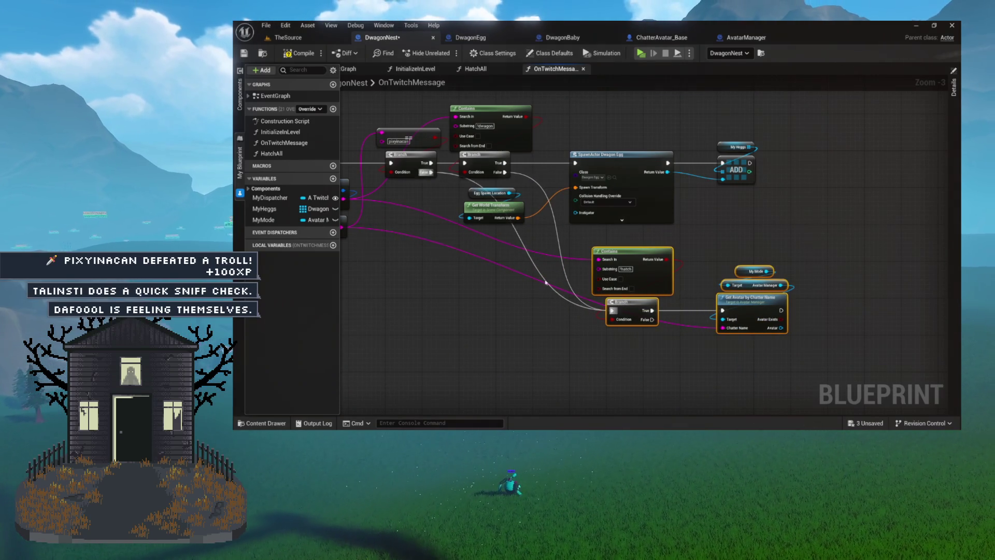
left_click(496, 303)
key("Home")
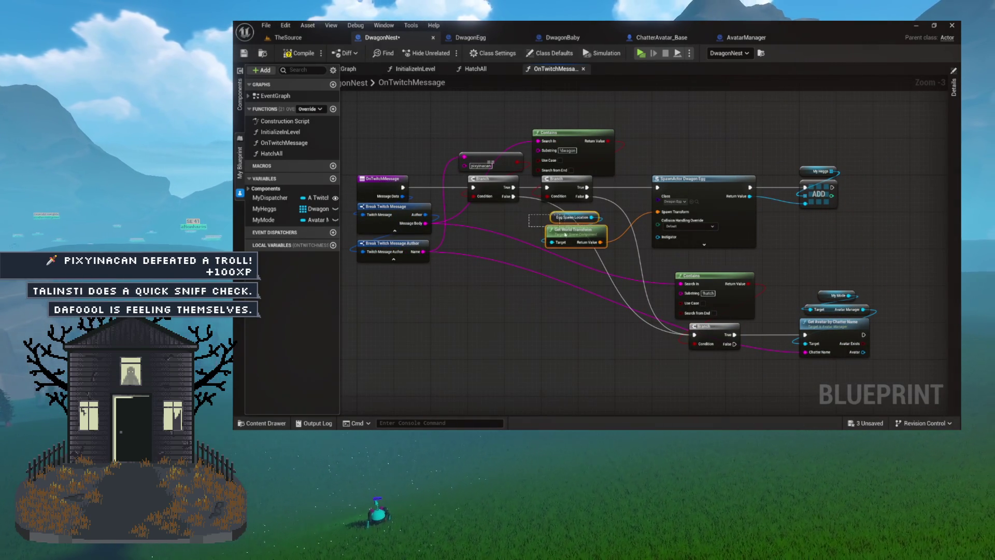
- Move Egg Spawn Location and Get World Transform above SpawnActor Dwagon Egg
mouse_move(565, 233)
left_mouse_down()
mouse_move(655, 138)
mouse_move(589, 108)
left_mouse_up()
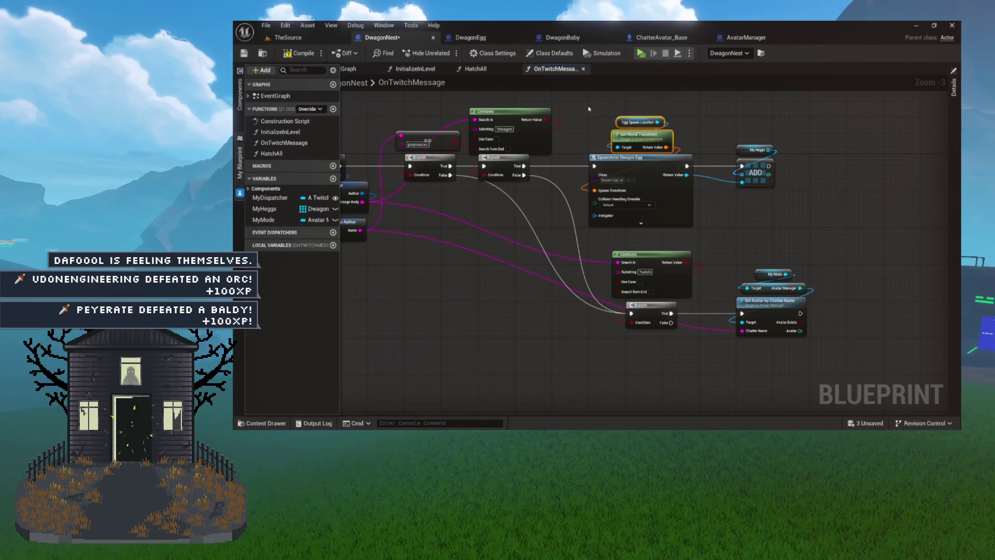
scroll(466, 160, "up", 3)
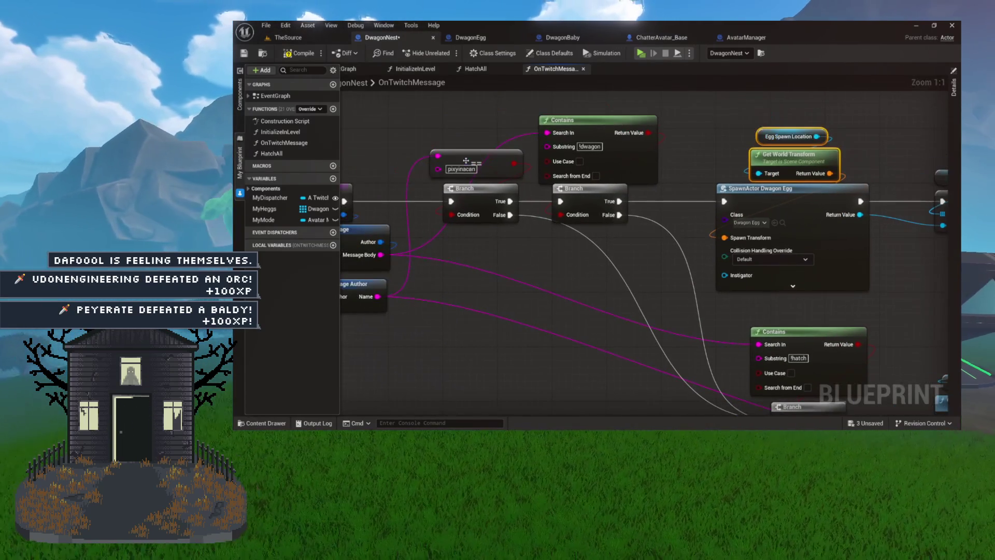
left_click_drag(483, 219, 484, 218)
left_click_drag(603, 209, 512, 153)
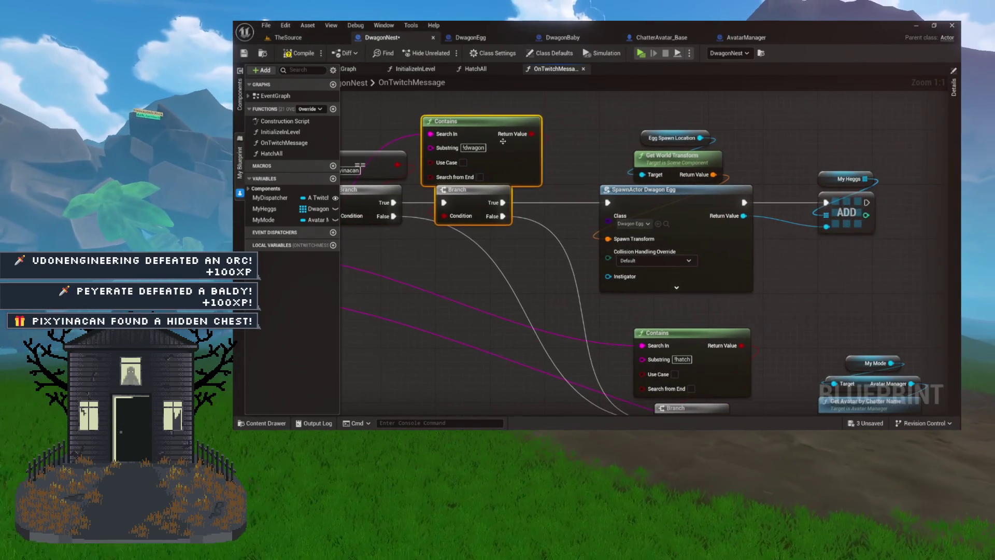
scroll(521, 150, "up", 5)
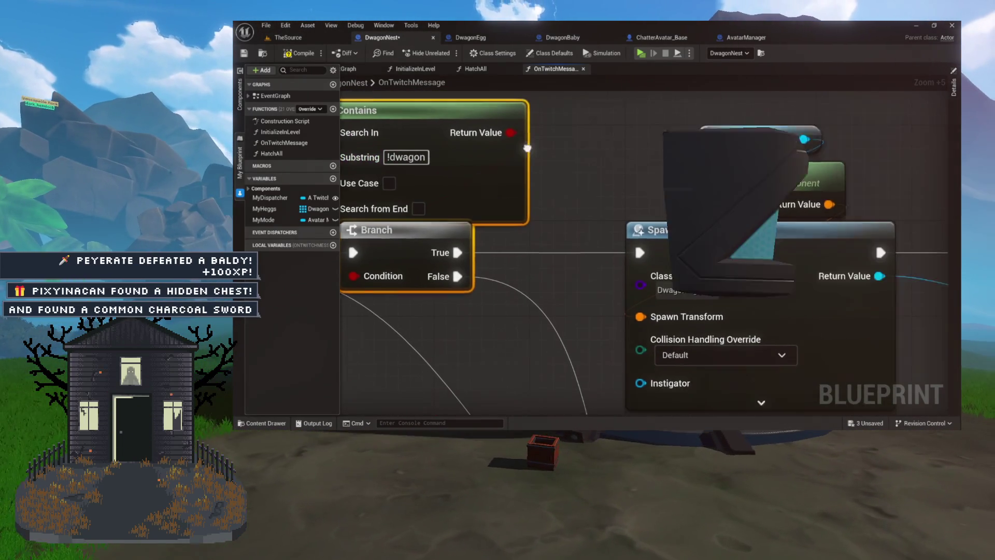
scroll(521, 149, "down", 4)
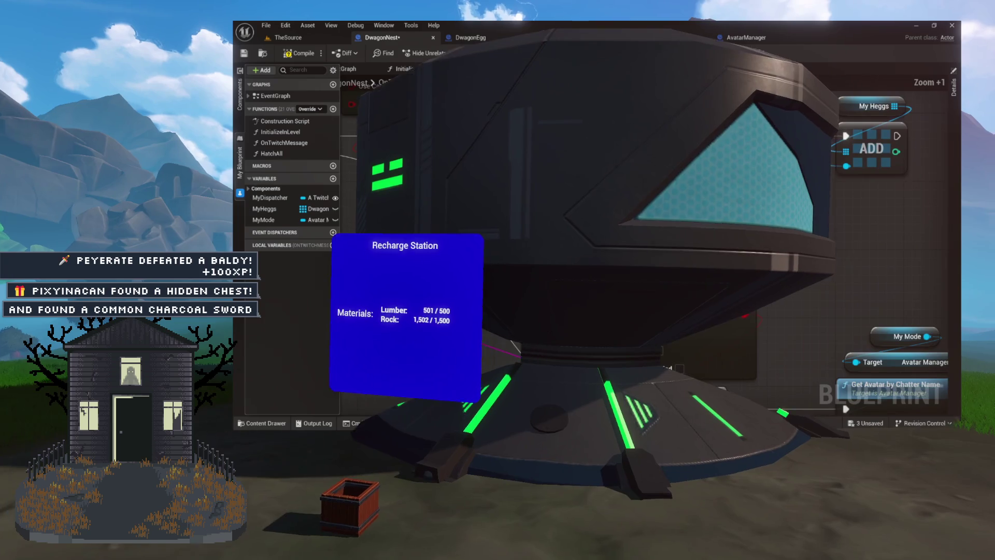
scroll(521, 150, "up", 4)
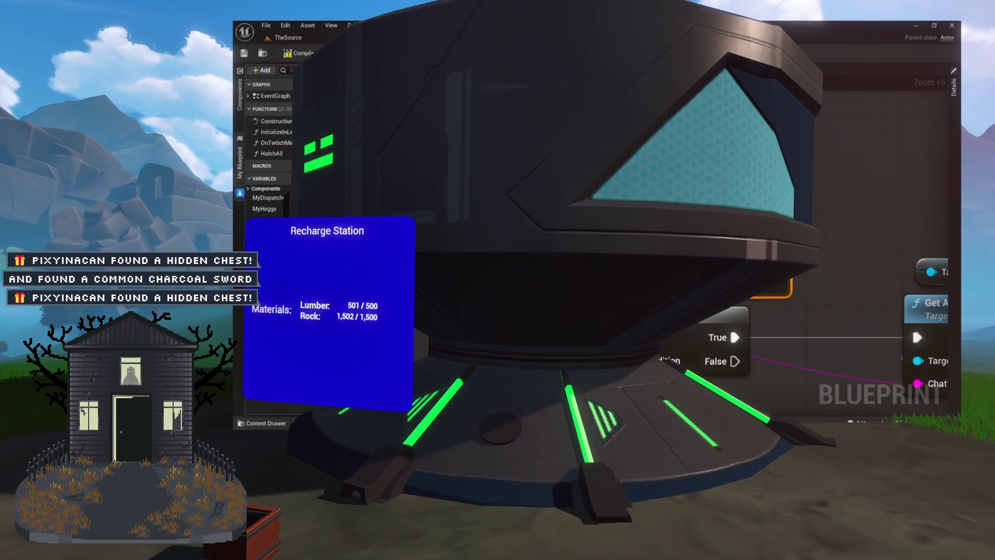
scroll(521, 150, "down", 5)
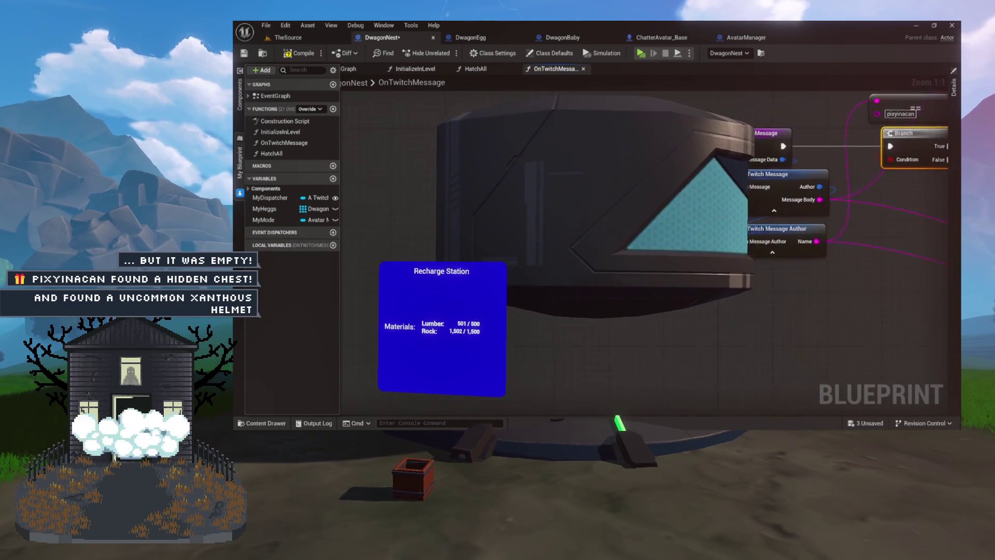
mouse_move(933, 205)
left_mouse_down()
mouse_move(804, 230)
mouse_move(746, 256)
left_mouse_up()
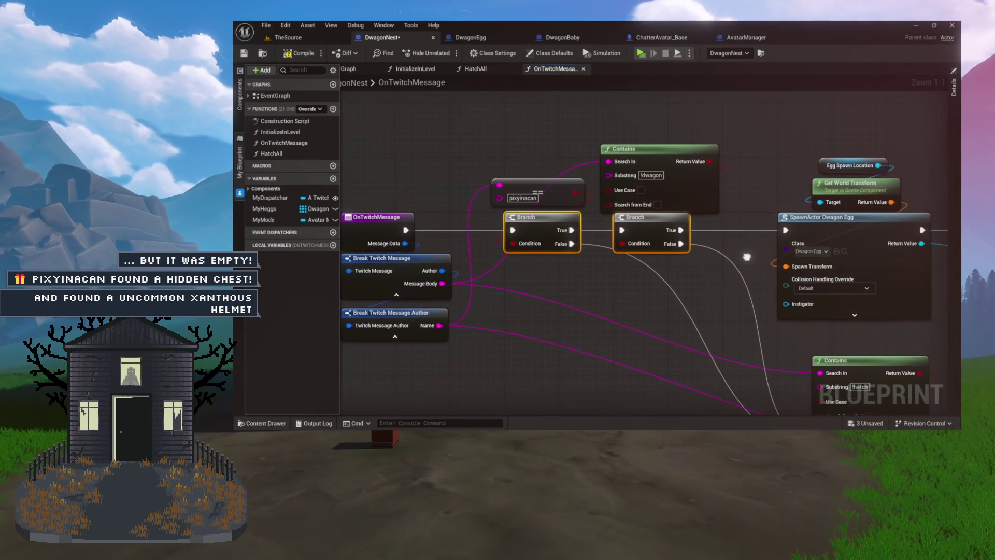
left_click_drag(627, 237, 574, 200)
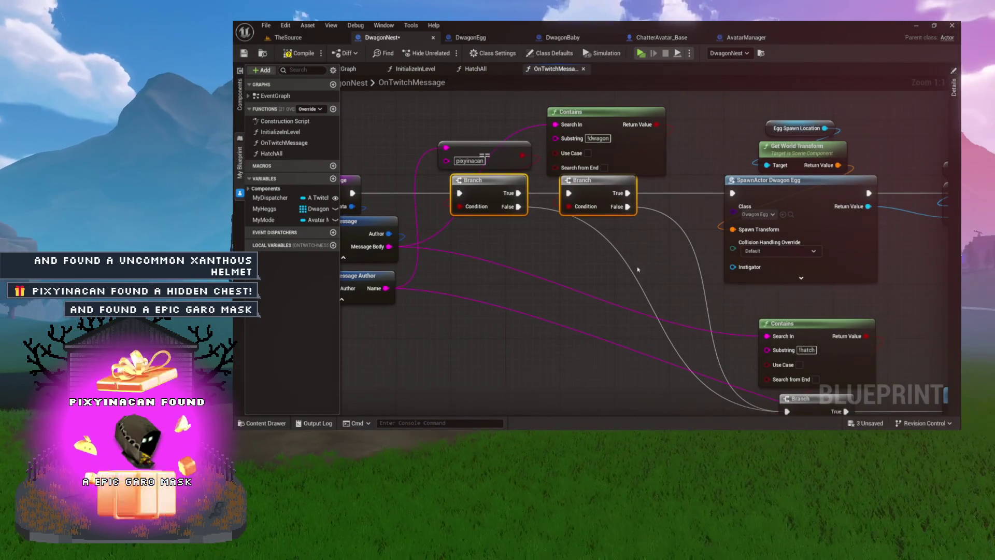
mouse_move(627, 267)
left_mouse_down()
mouse_move(639, 262)
mouse_move(618, 248)
left_mouse_up()
left_click(603, 167)
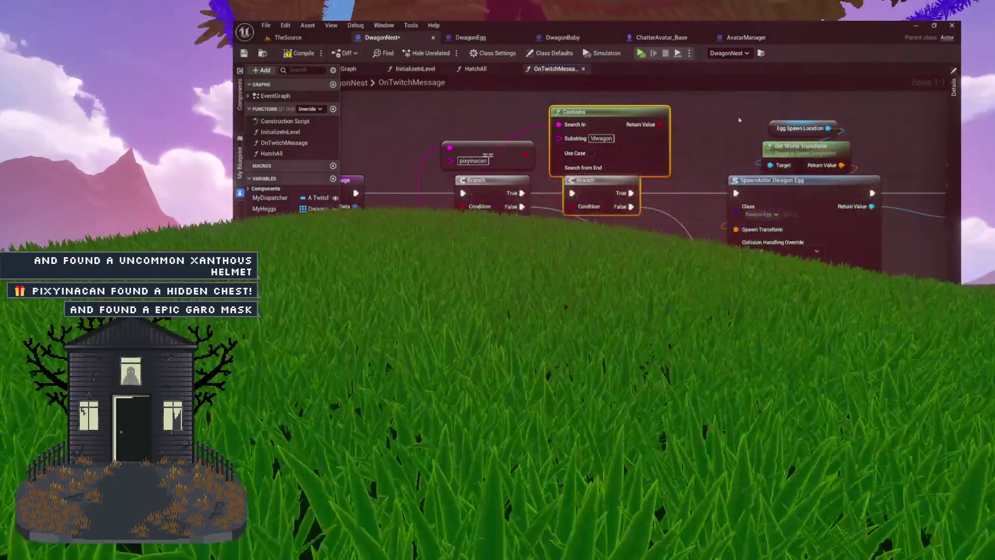
left_click_drag(657, 105, 465, 105)
left_click_drag(568, 120, 844, 196)
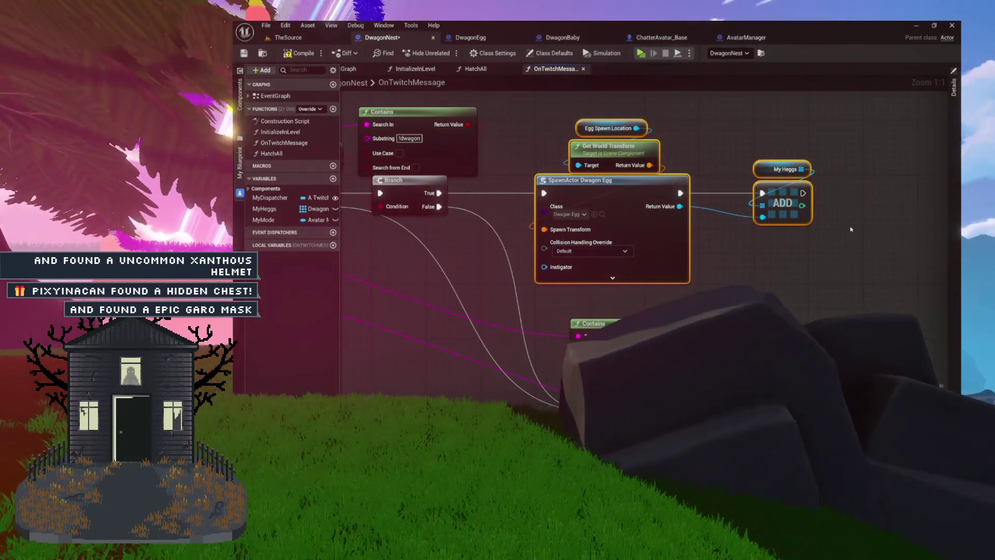
mouse_move(660, 249)
left_mouse_down()
mouse_move(819, 225)
mouse_move(688, 151)
left_mouse_up()
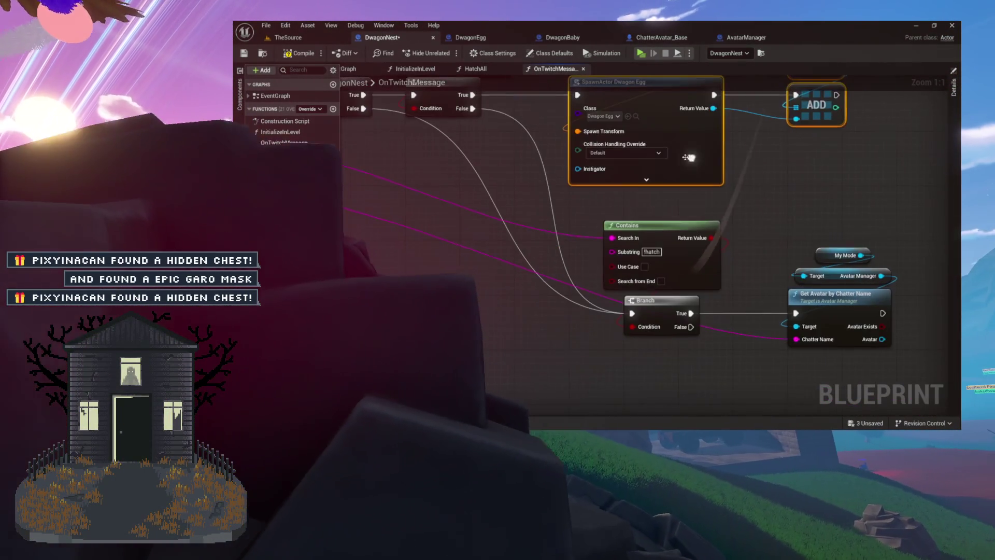
left_click_drag(656, 210, 702, 248)
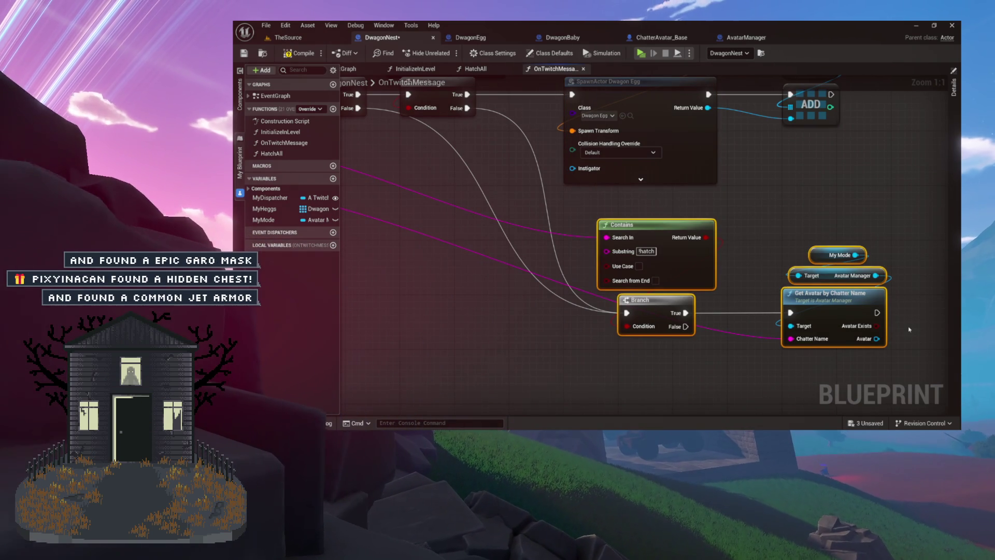
left_click_drag(782, 230, 698, 213)
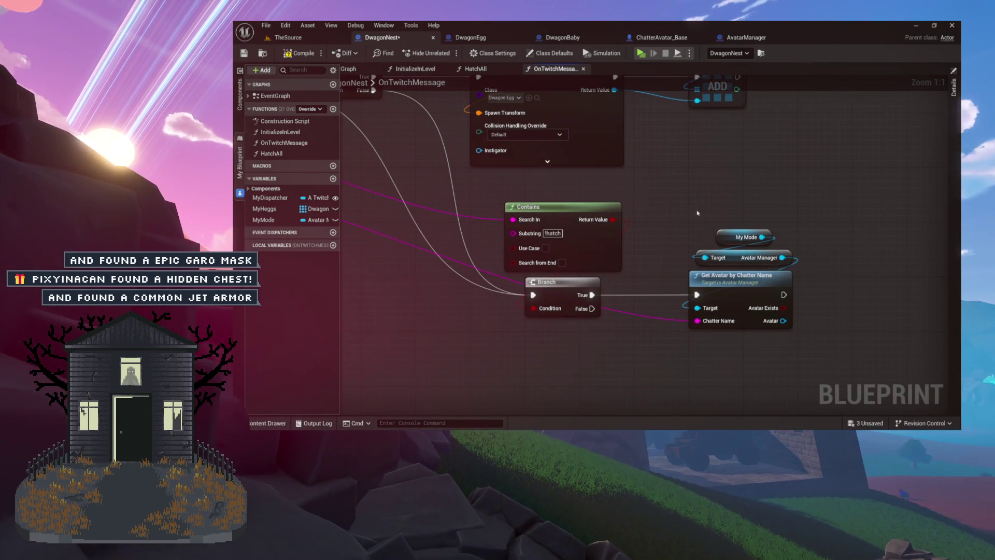
mouse_move(776, 334)
left_mouse_down()
mouse_move(724, 287)
mouse_move(634, 278)
left_mouse_up()
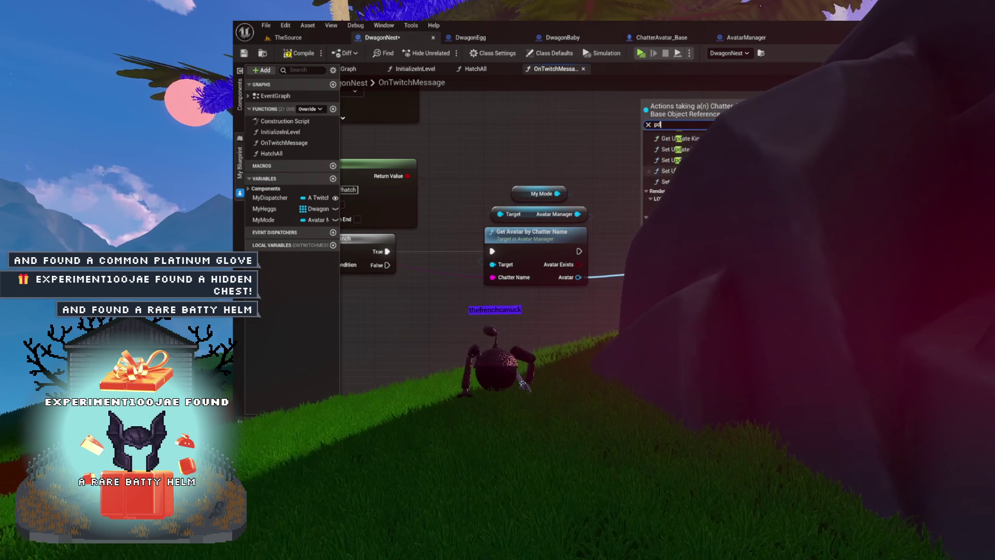
- Call Set PD on the returned avatar with Hatching Spot, then open SetPD's definition
left_click(668, 231)
mouse_move(682, 280)
left_mouse_down()
mouse_move(669, 236)
mouse_move(700, 216)
mouse_move(715, 185)
mouse_move(666, 130)
mouse_move(681, 108)
mouse_move(646, 106)
mouse_move(643, 172)
left_mouse_up()
mouse_move(667, 217)
left_mouse_down()
mouse_move(674, 197)
mouse_move(705, 216)
left_mouse_up()
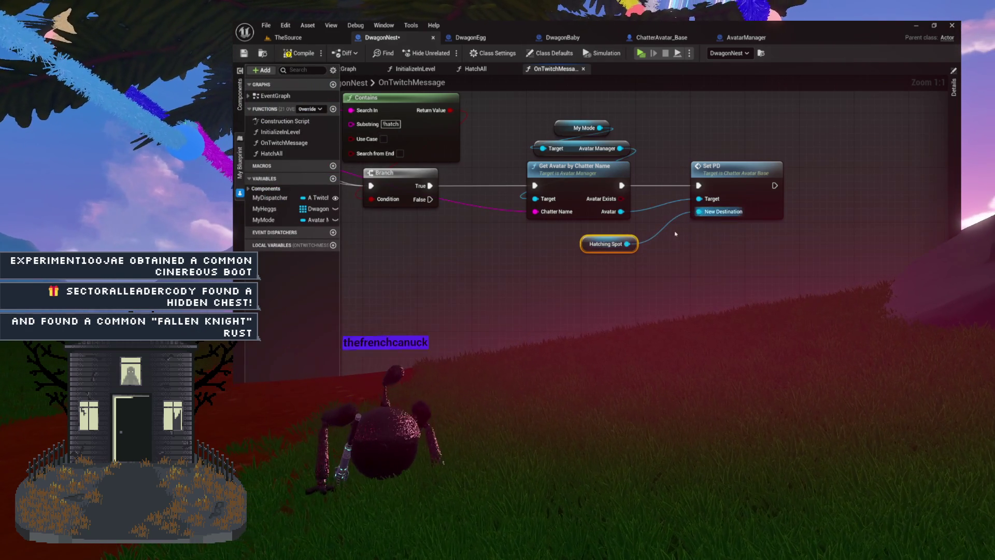
left_click_drag(688, 247, 589, 173)
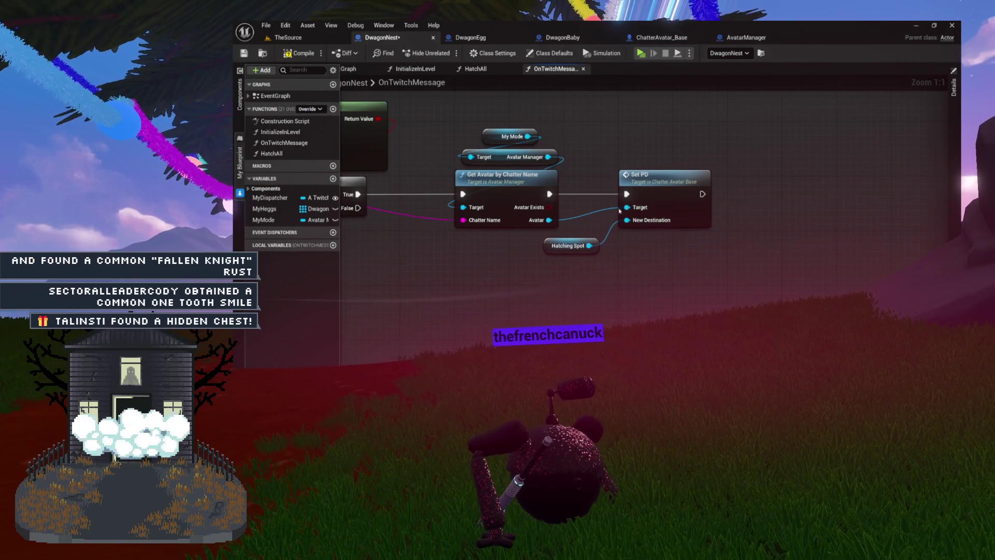
double_click(653, 179)
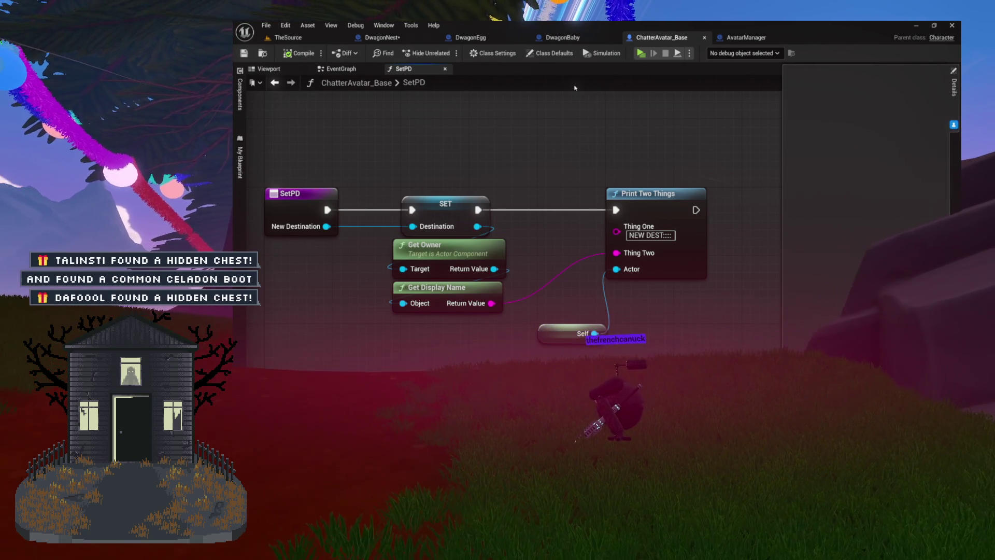
- Review the avatar lookup and Set PD to Hatching Spot nodes in DwagonNest, then return to TheSource
left_click(382, 38)
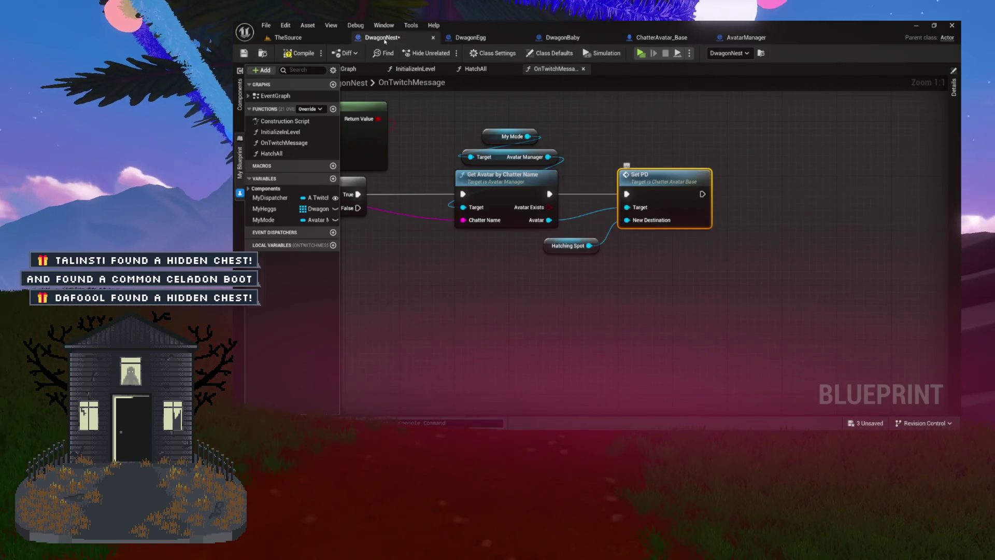
mouse_move(432, 176)
left_mouse_down()
mouse_move(706, 333)
mouse_move(688, 344)
left_mouse_up()
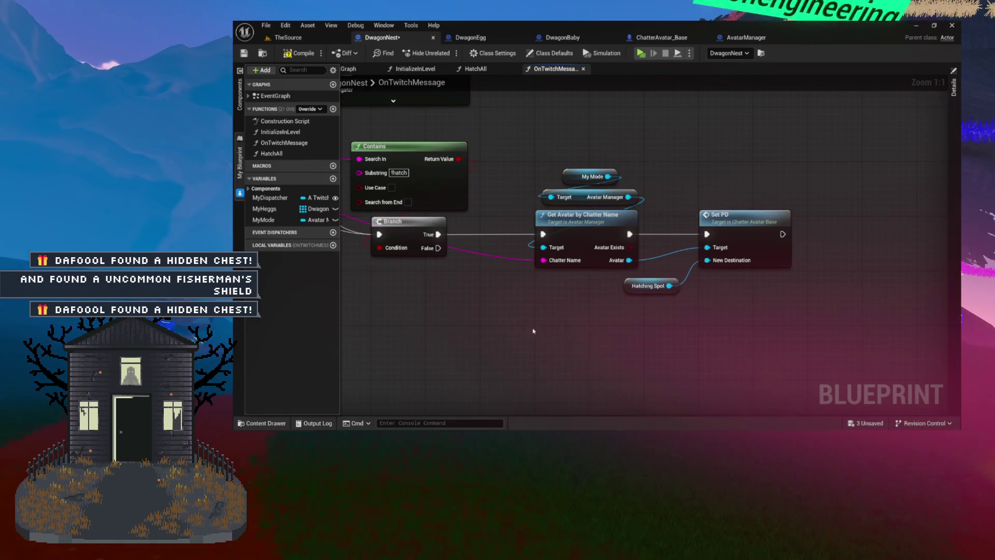
left_click_drag(533, 333, 695, 318)
left_click_drag(566, 327, 567, 366)
left_click_drag(604, 334, 499, 309)
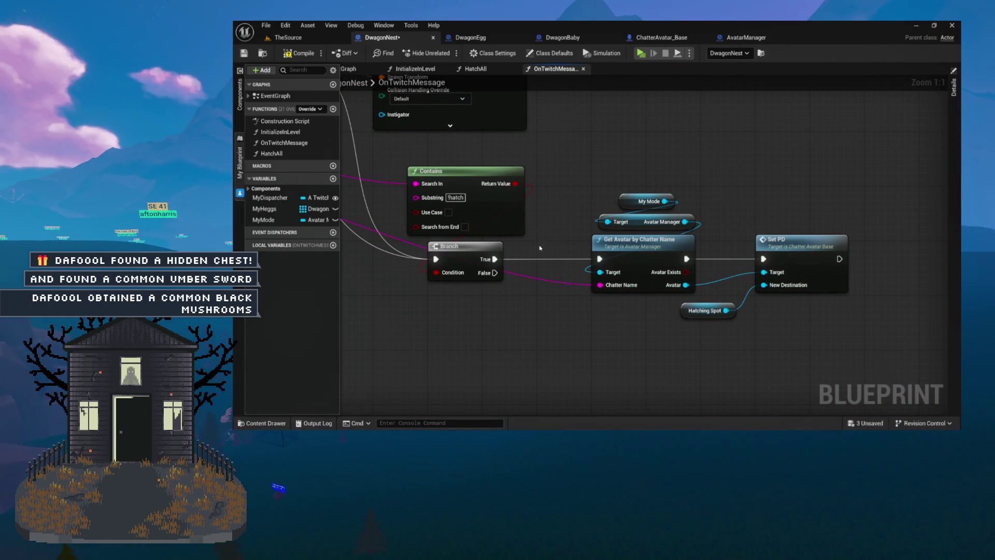
left_click(348, 40)
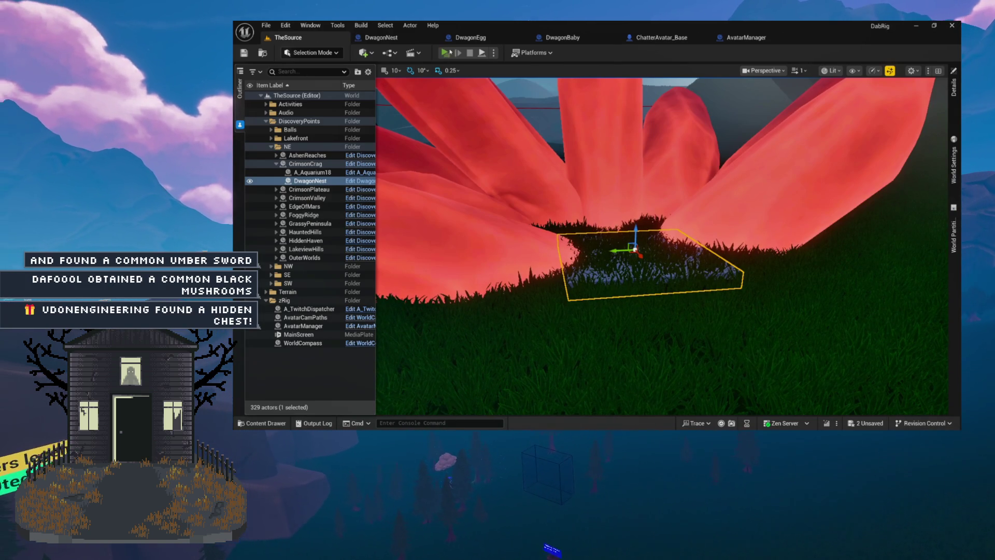
- Start the Dab Rig Preview as a Standalone Game and back the camera away from the crystals
key("alt+p")
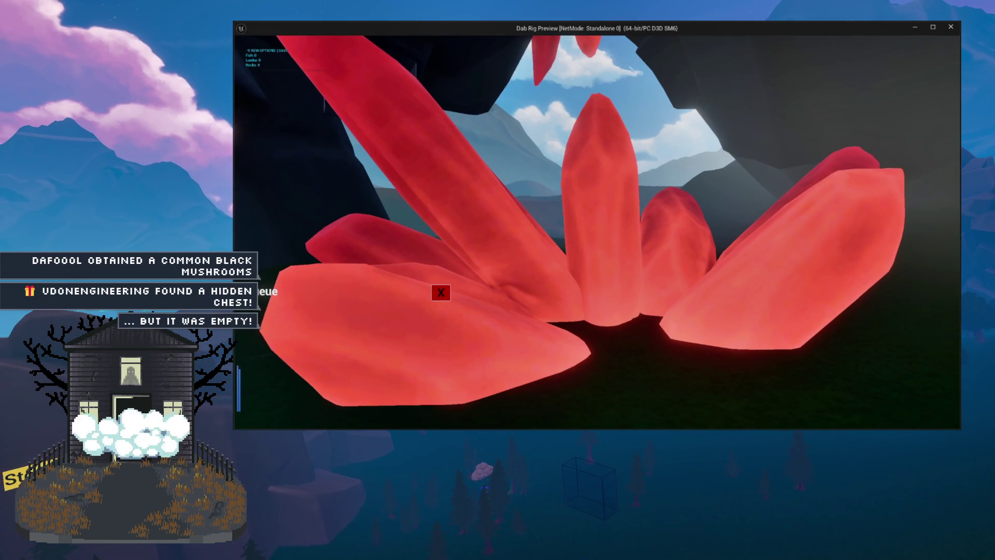
key("s")
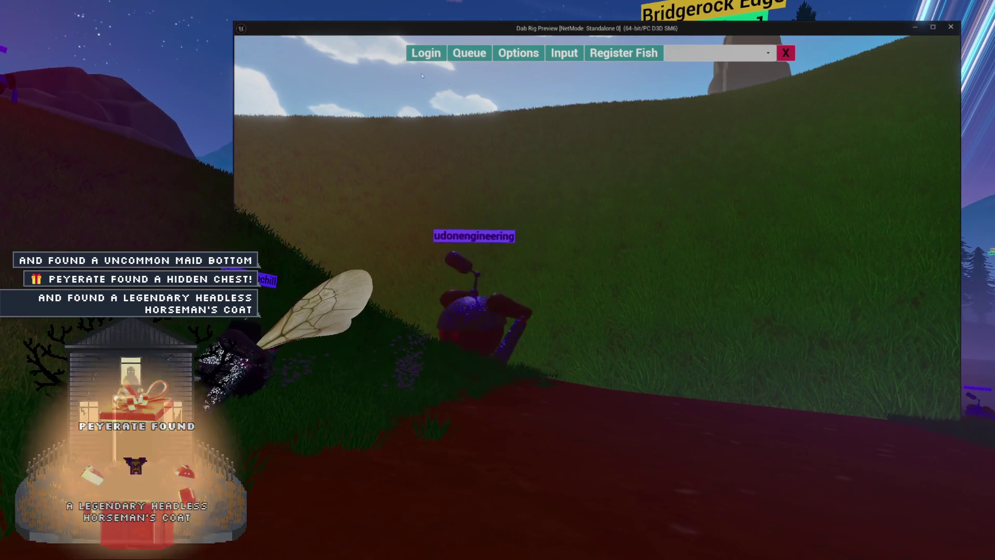
- Log the preview into Twitch chat and watch the !hatch test at the egg
left_click(428, 54)
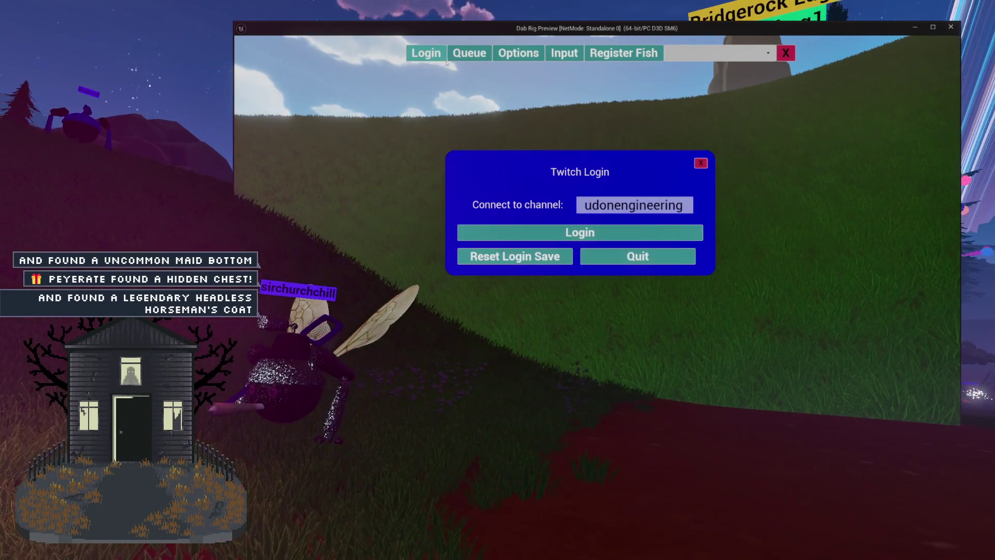
left_click(581, 237)
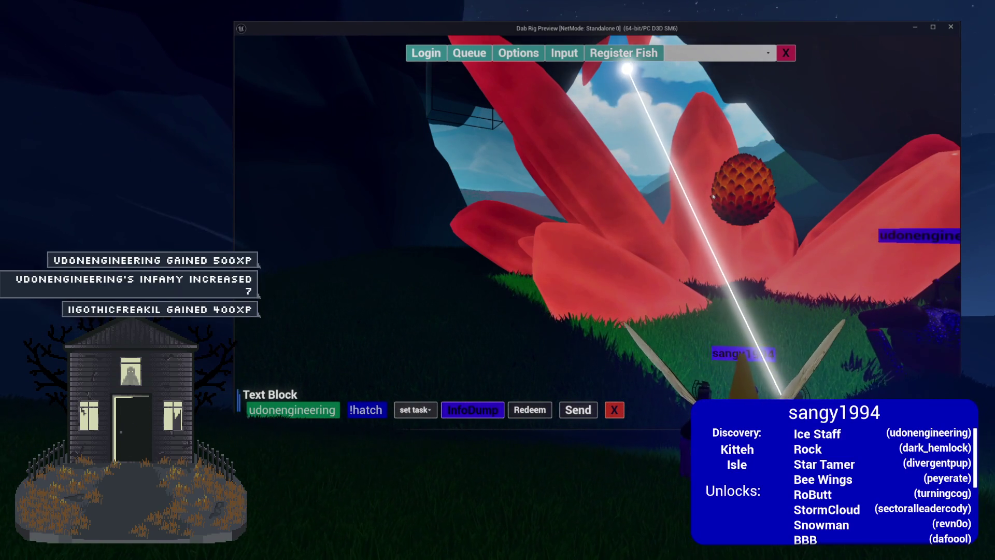
scroll(902, 509, "down", 5)
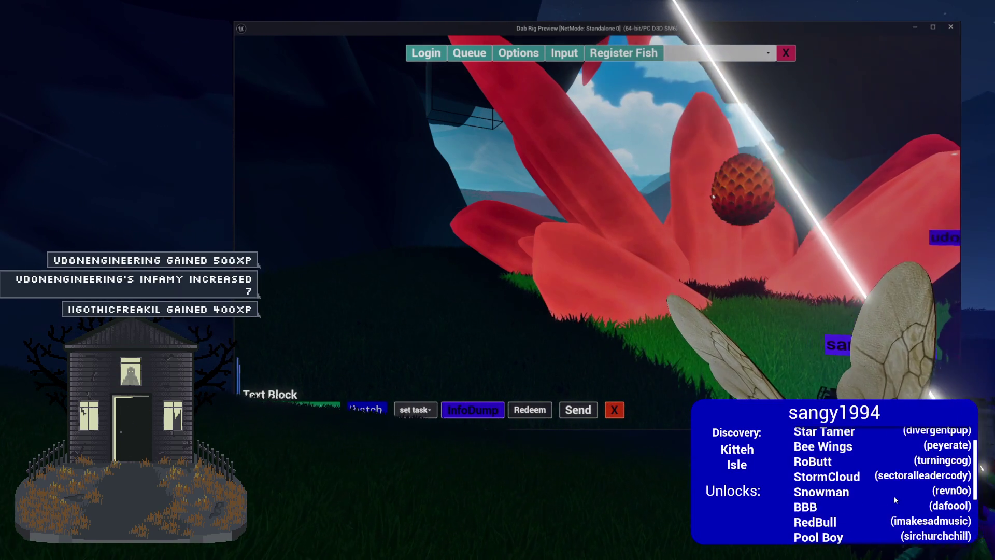
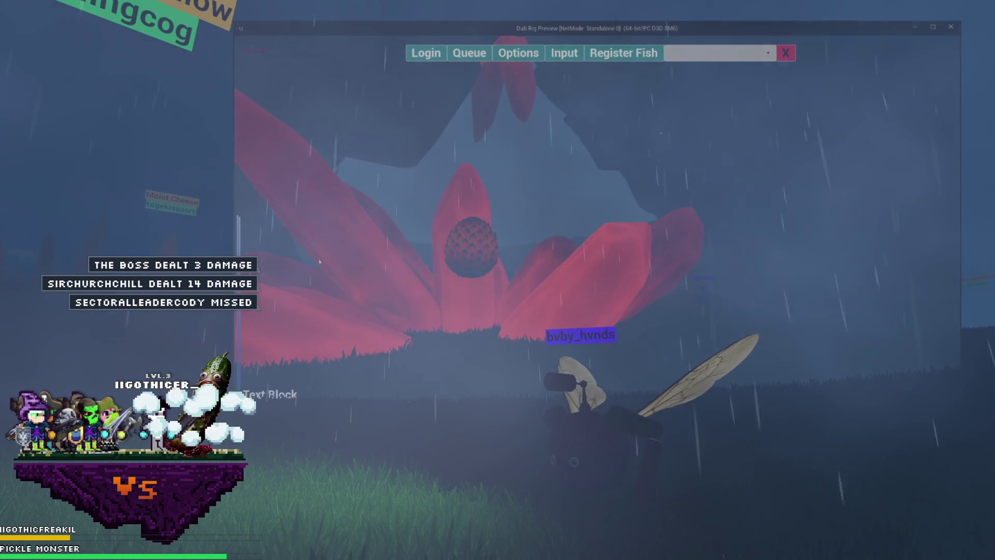
- Stop the Play-In-Editor session and return to editing the TheSource level
key("Escape")
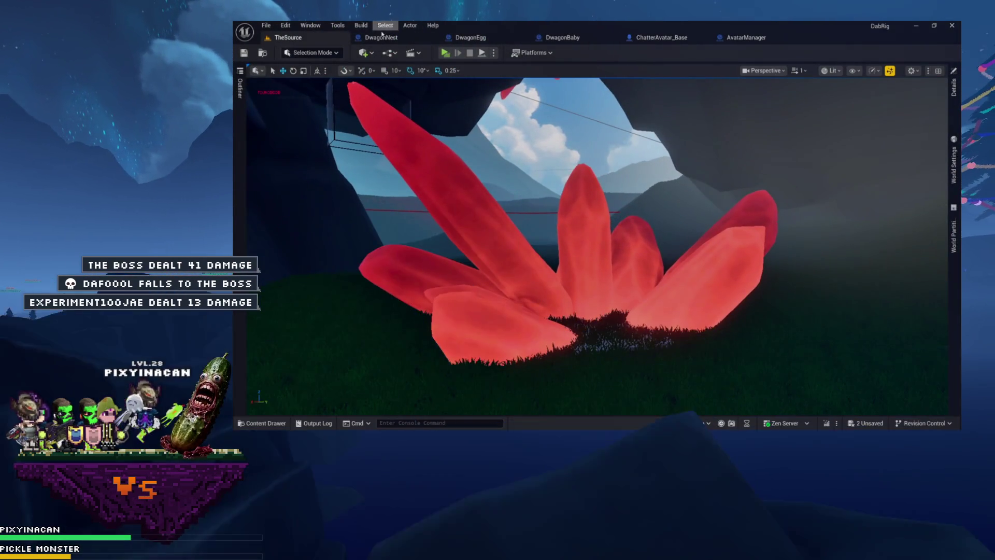
- In DwagonNest's OnTwitchMessage graph, select the Set PD node and open ChatterAvatar_Base's SetPD function
left_click(404, 42)
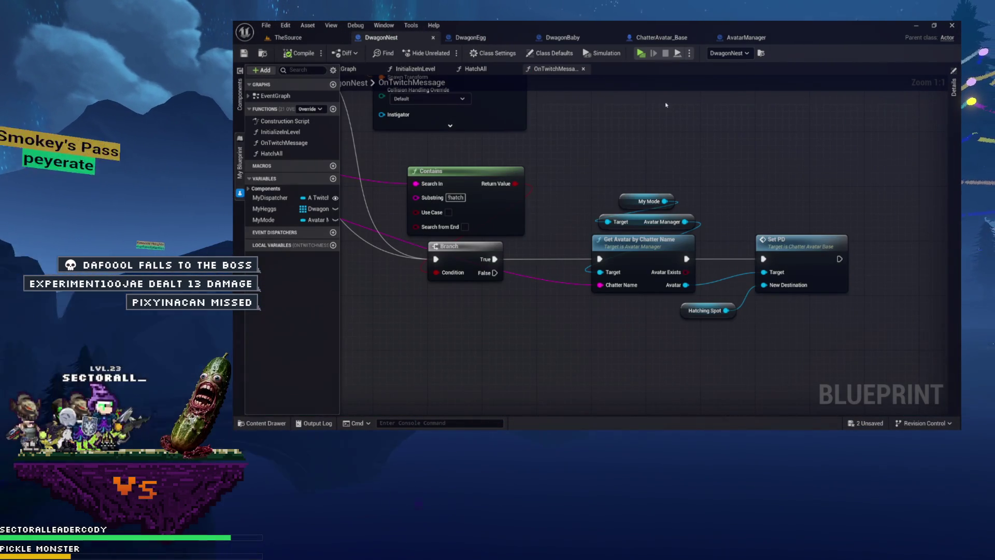
left_click_drag(630, 110, 824, 290)
scroll(826, 306, "up", 7)
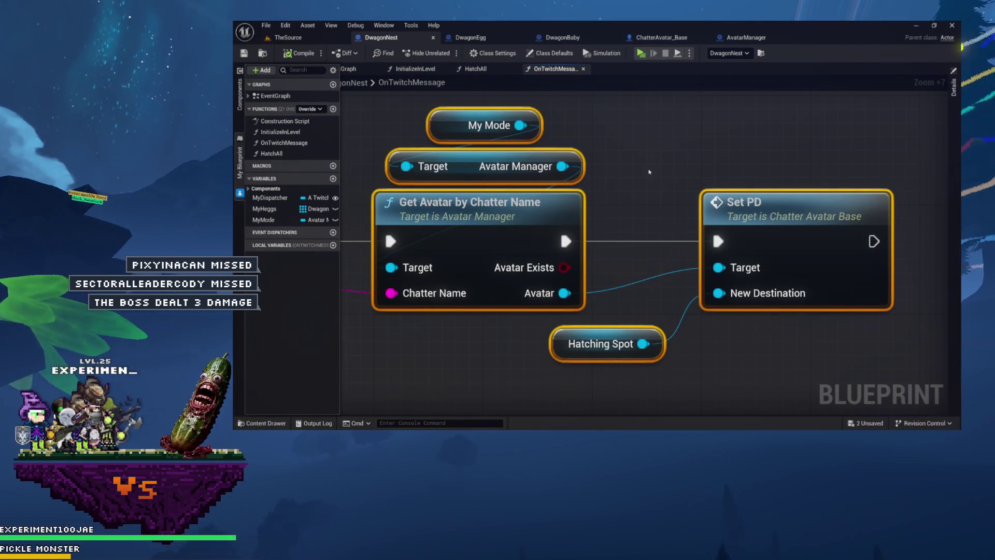
left_click_drag(649, 172, 744, 316)
mouse_move(780, 373)
left_mouse_down()
mouse_move(754, 349)
mouse_move(663, 317)
left_mouse_up()
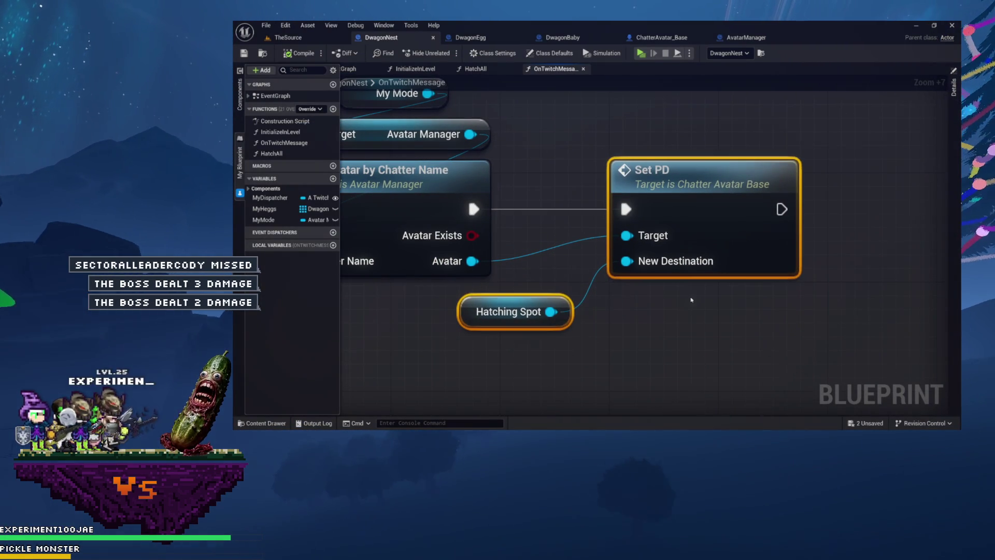
double_click(652, 170)
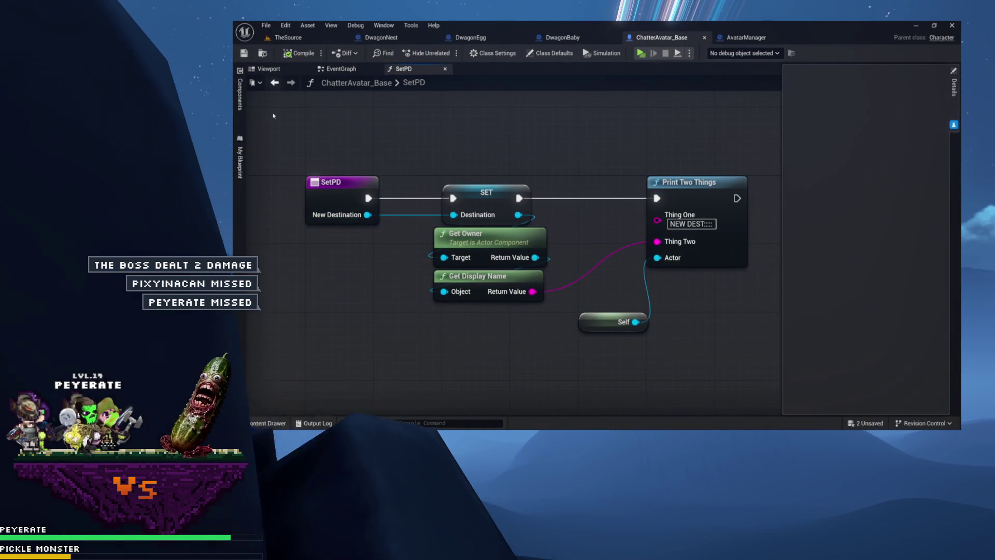
- Open ClearPD, then OnArrivedAtPD from My Blueprint, and select its entry, FIND and Branch nodes
left_click(239, 194)
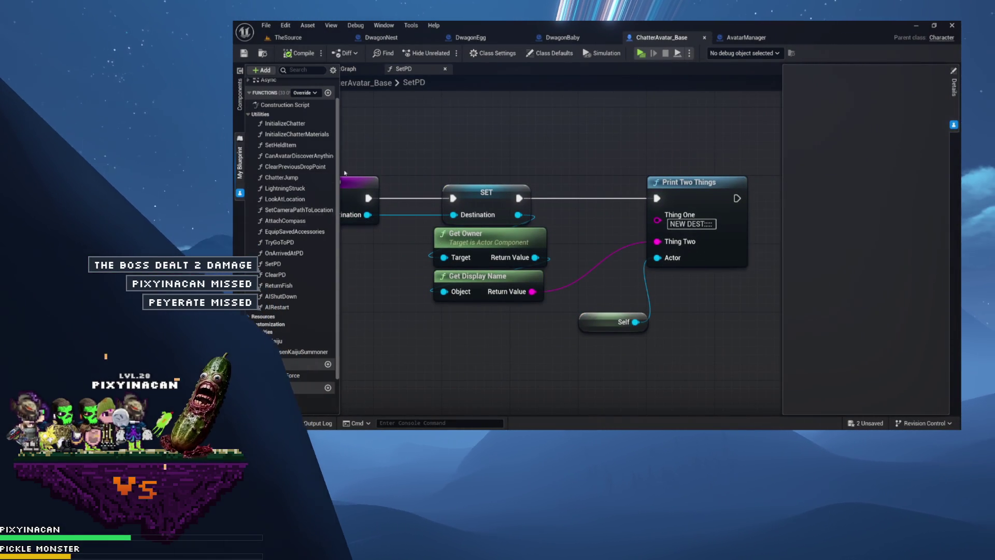
double_click(277, 274)
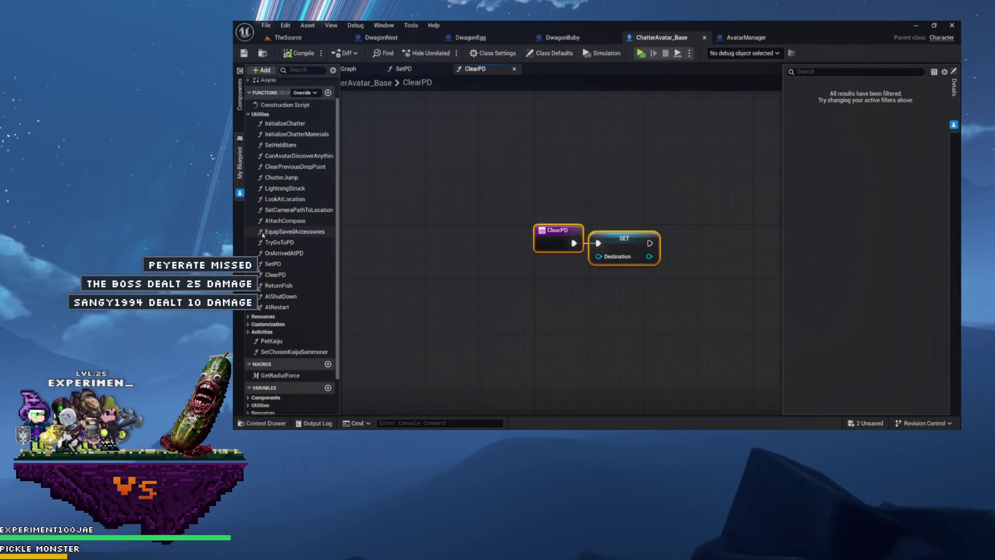
double_click(284, 253)
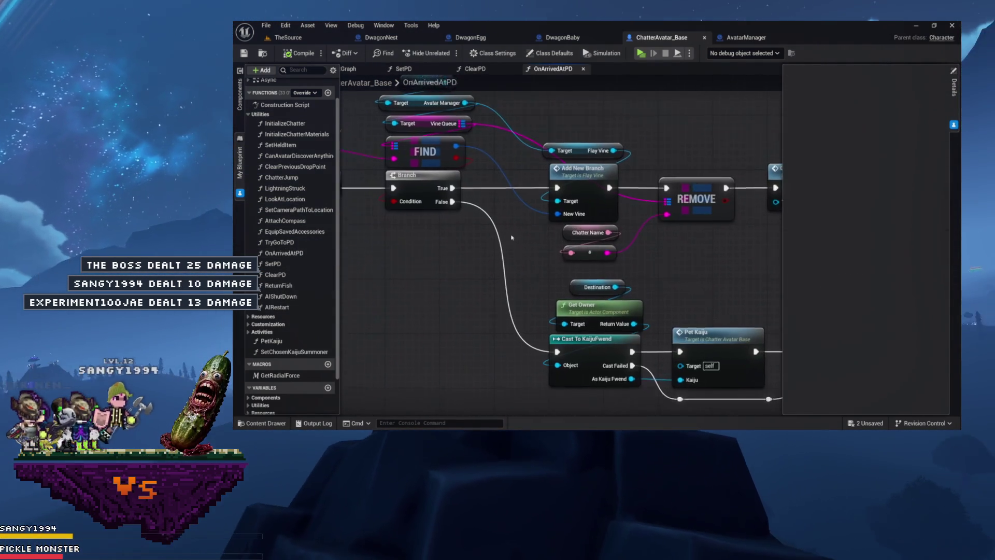
scroll(573, 262, "up", 5)
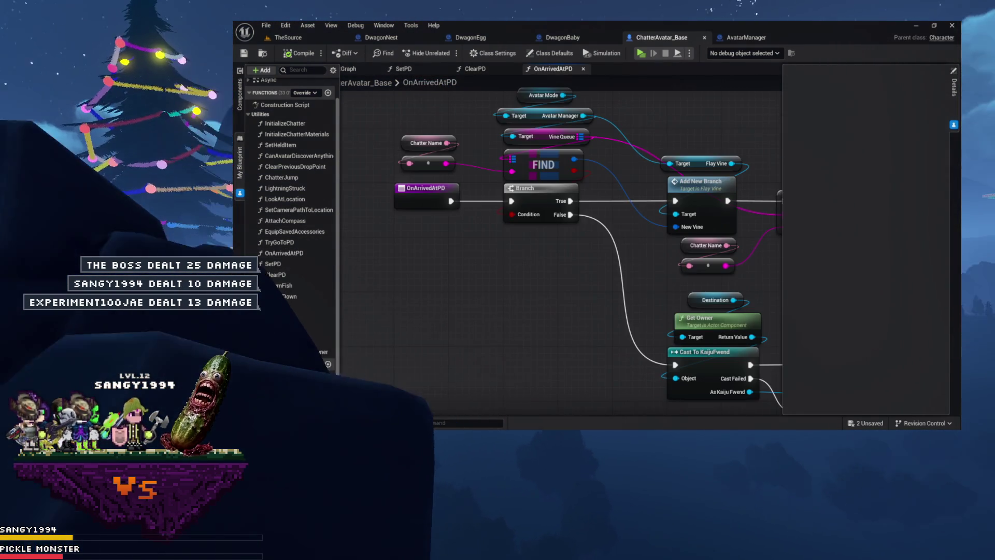
mouse_move(591, 289)
left_mouse_down()
mouse_move(689, 290)
mouse_move(737, 263)
mouse_move(497, 166)
mouse_move(575, 296)
left_mouse_up()
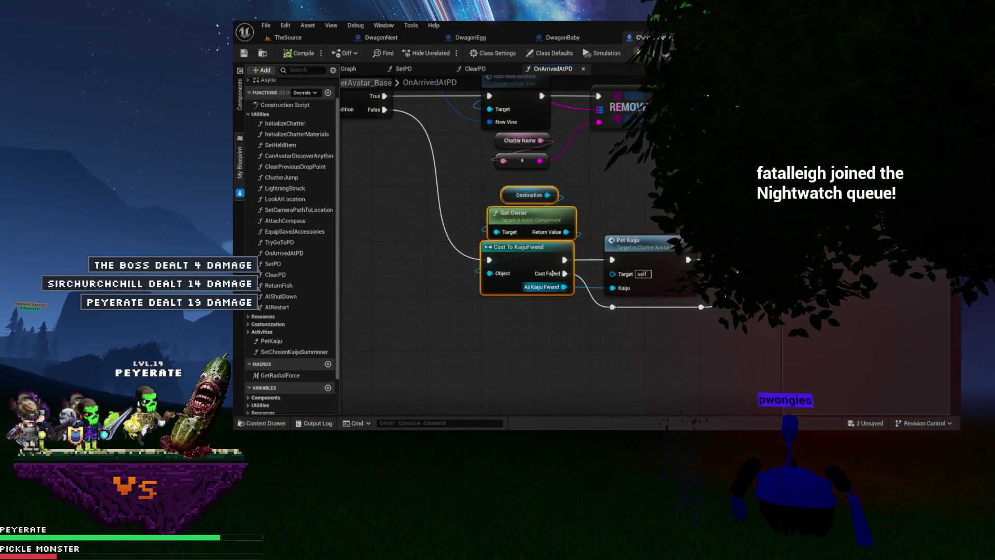
scroll(518, 233, "down", 3)
mouse_move(409, 142)
left_mouse_down()
mouse_move(559, 233)
mouse_move(456, 168)
left_mouse_up()
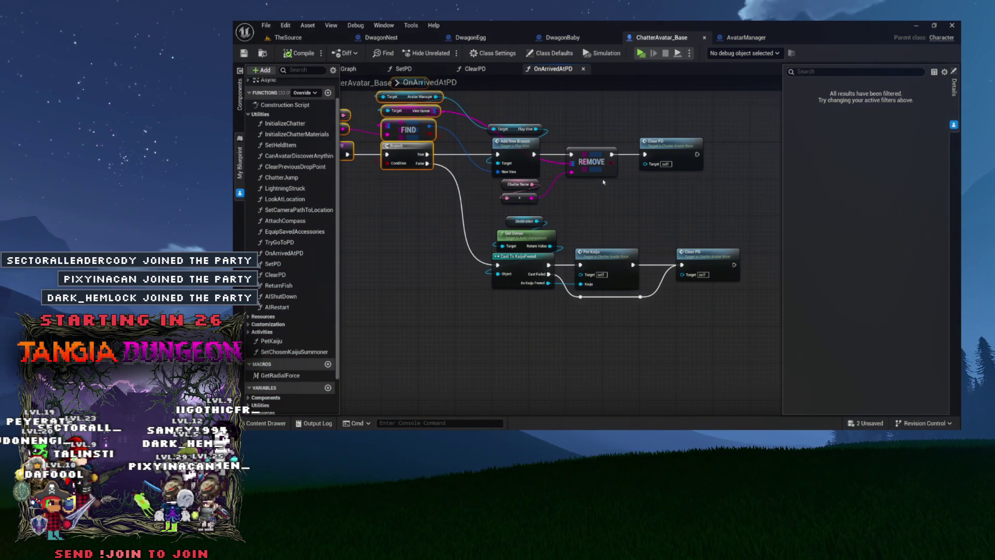
- Delete the stray reroute node in front of Clear PD on the False branch
left_click(683, 193)
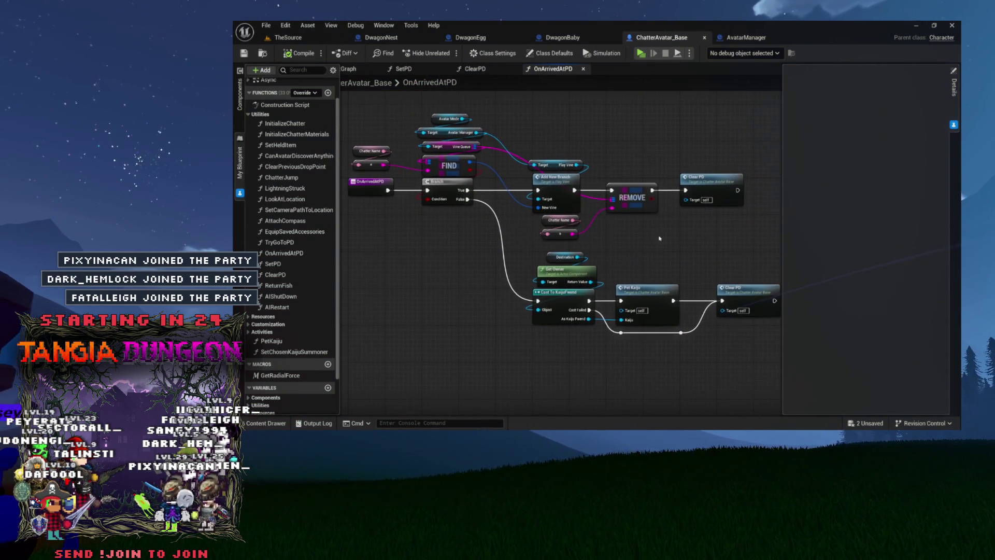
mouse_move(654, 250)
left_mouse_down()
mouse_move(614, 278)
mouse_move(560, 238)
left_mouse_up()
mouse_move(550, 339)
left_mouse_down()
mouse_move(586, 317)
mouse_move(593, 285)
left_mouse_up()
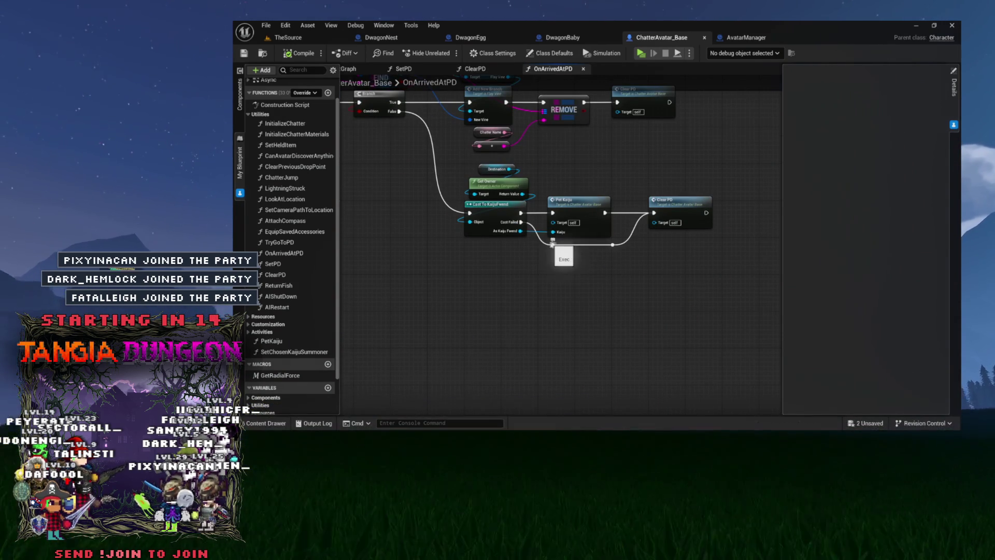
left_click_drag(542, 256, 544, 231)
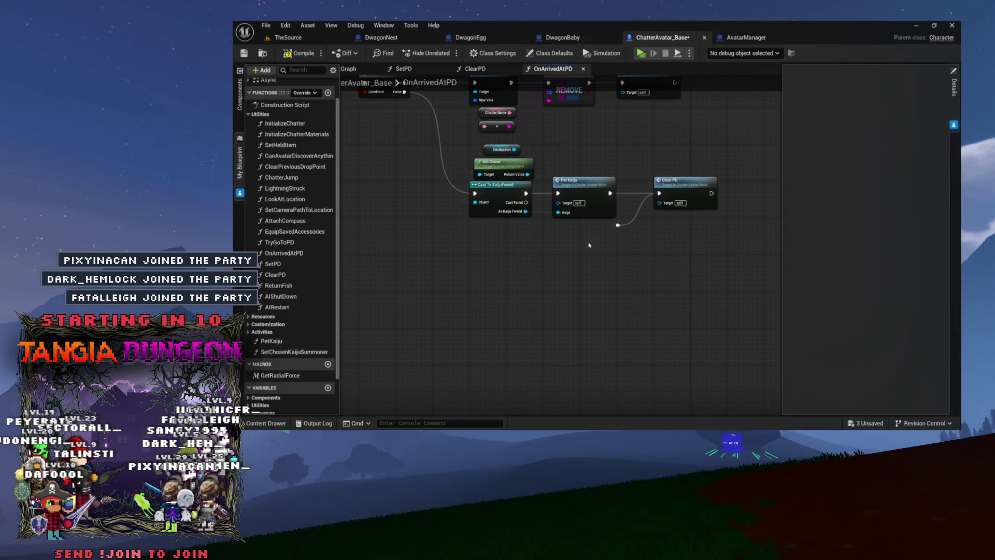
left_click(617, 225)
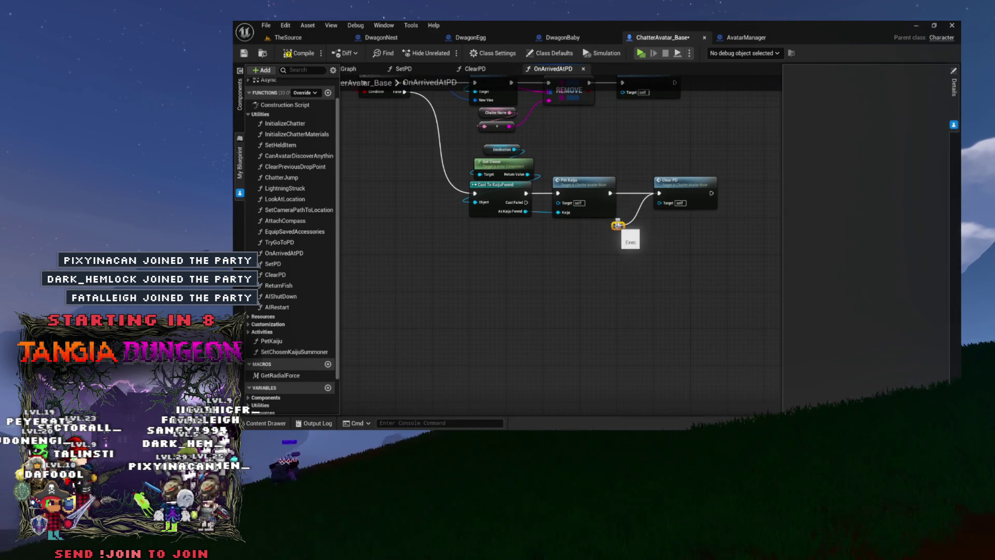
key("Delete")
mouse_move(600, 250)
left_mouse_down()
mouse_move(492, 188)
mouse_move(570, 259)
left_mouse_up()
- Select all nodes in OnArrivedAtPD, including the False branch cast and Pet Kaiju
mouse_move(491, 94)
left_mouse_down()
mouse_move(544, 143)
mouse_move(577, 147)
mouse_move(437, 152)
left_mouse_up()
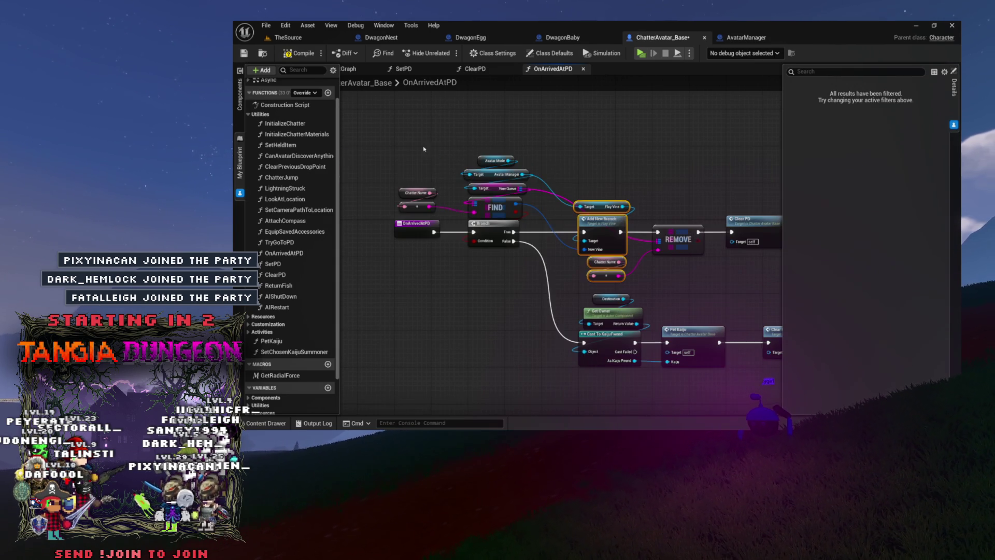
left_click_drag(760, 290, 761, 288)
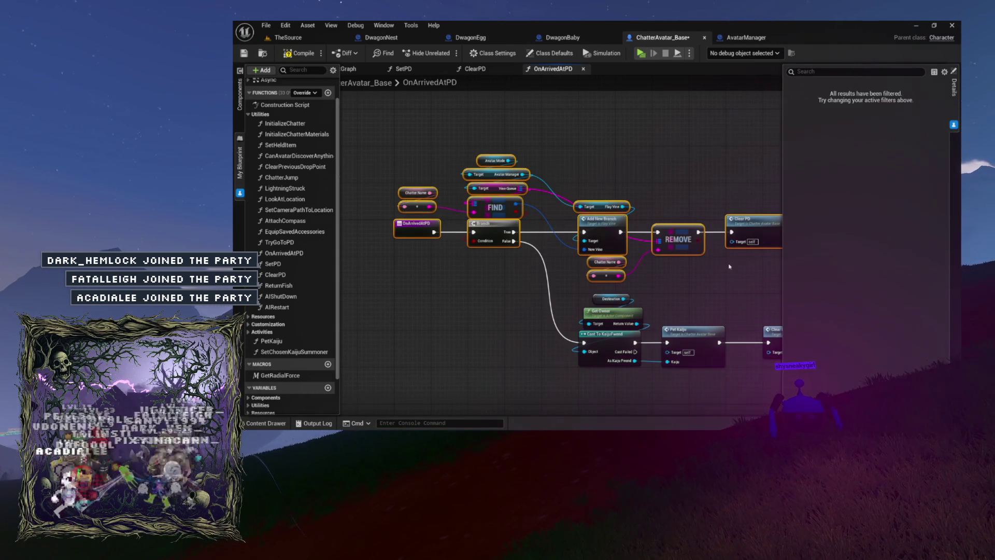
left_click_drag(728, 267, 681, 241)
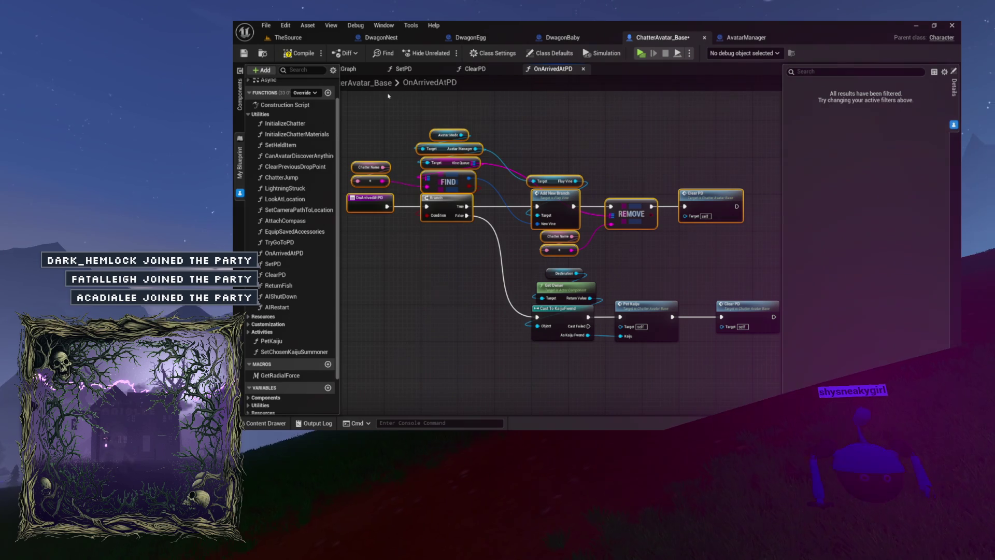
mouse_move(369, 116)
left_mouse_down()
mouse_move(695, 344)
mouse_move(739, 353)
left_mouse_up()
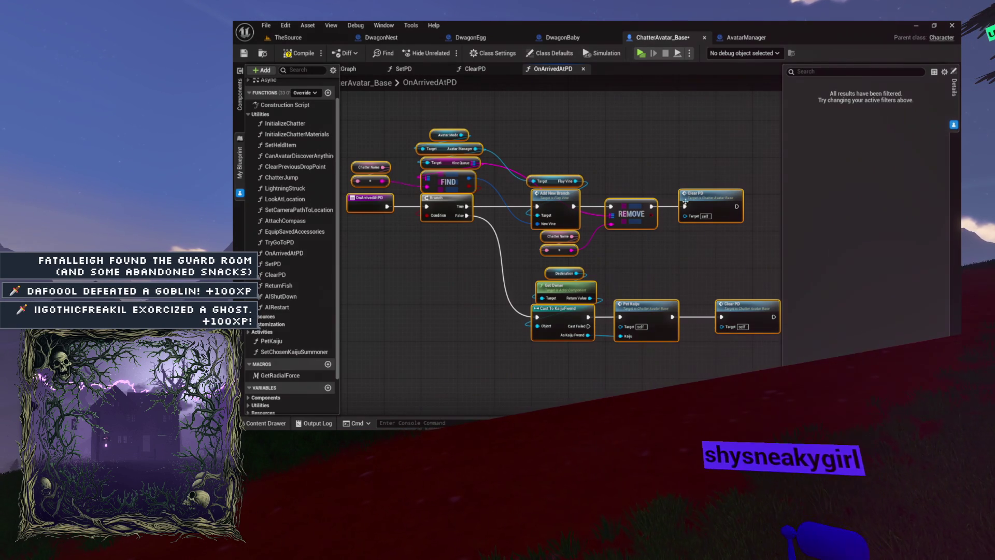
scroll(660, 340, "up", 4)
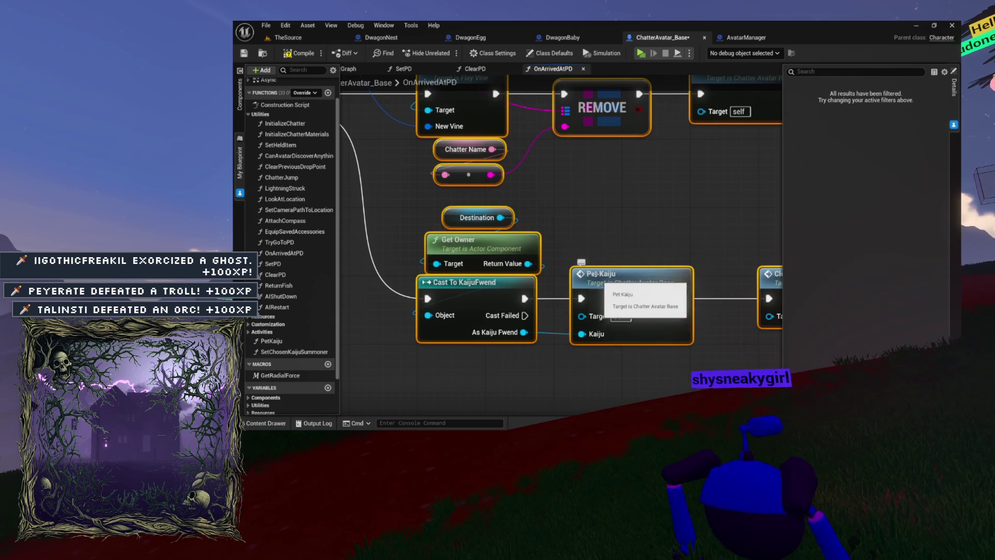
left_click(604, 286)
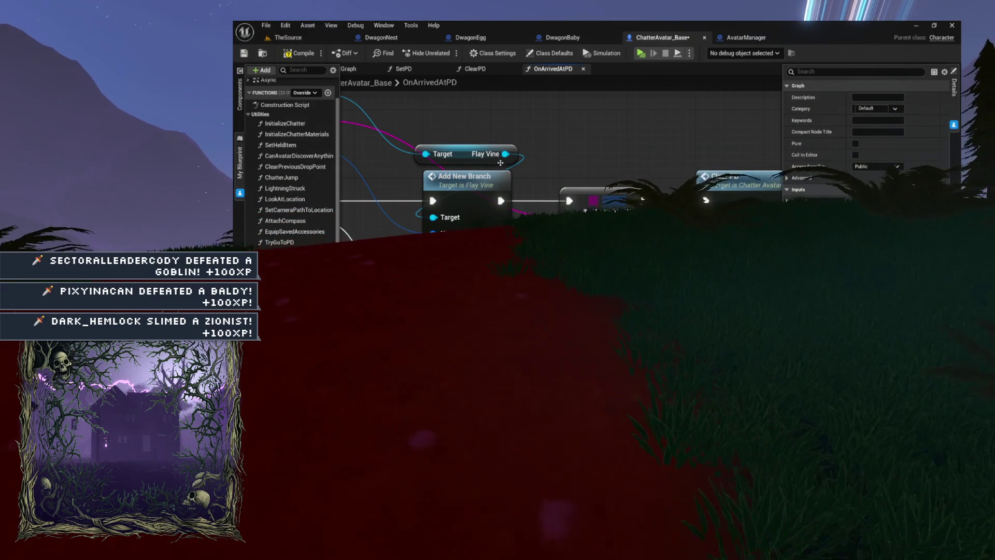
key("Home")
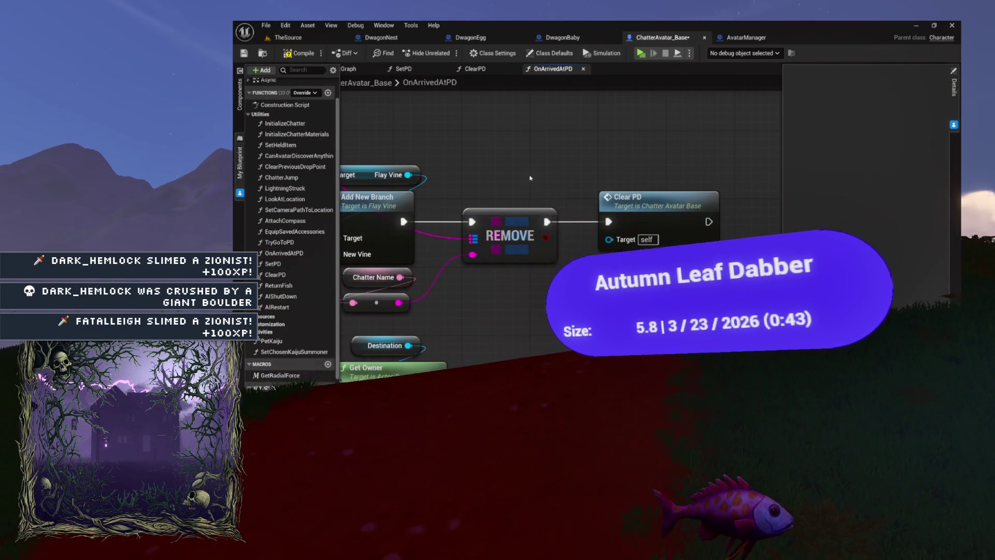
- Hide the Details panel and review both branches ending in Clear PD after REMOVE and Pet Kaiju
mouse_move(551, 214)
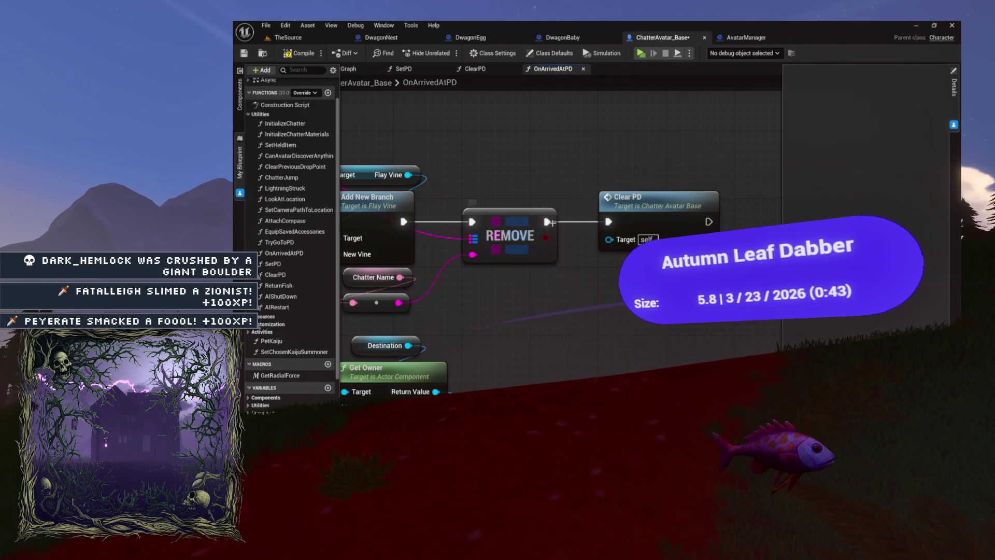
left_click_drag(531, 202, 734, 205)
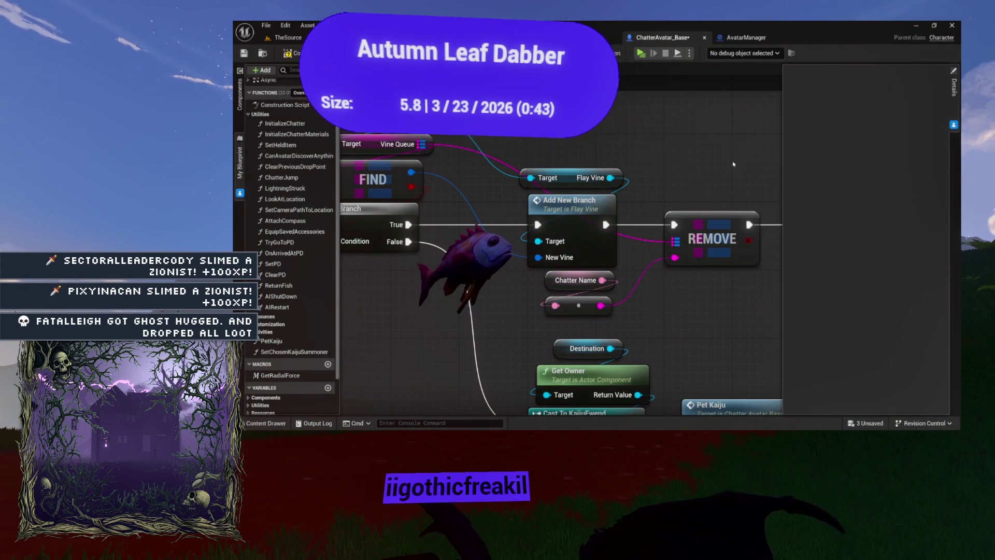
left_click_drag(842, 166, 744, 169)
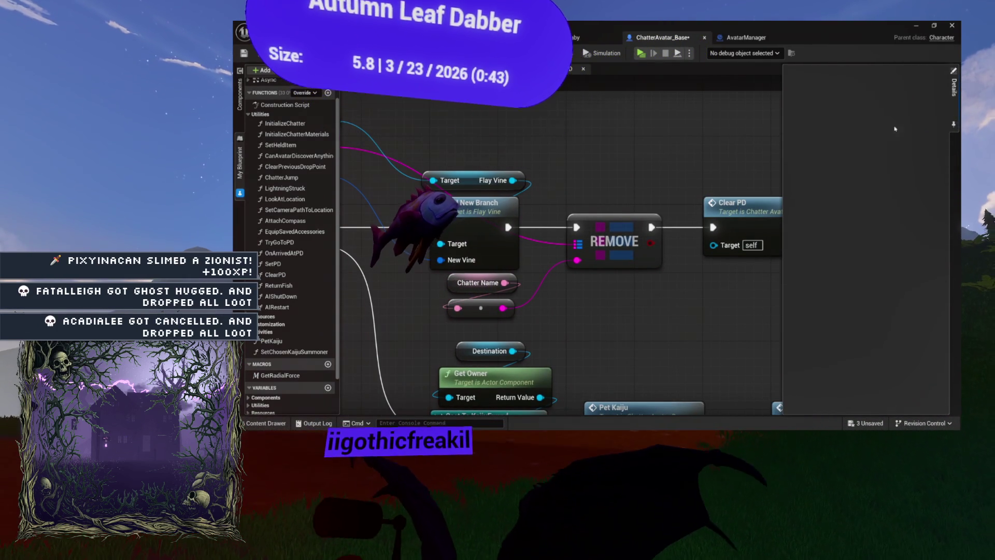
left_click(692, 127)
scroll(676, 194, "down", 4)
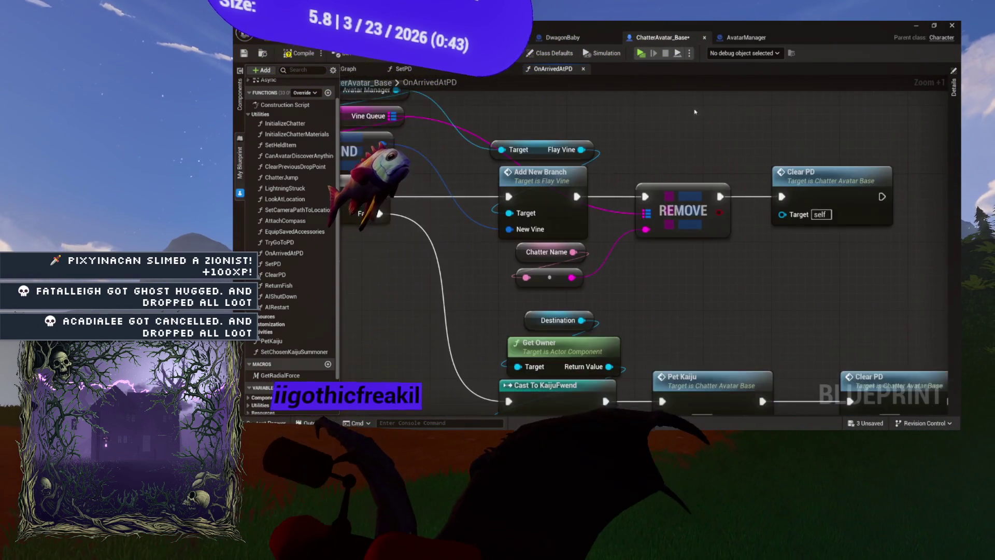
scroll(676, 194, "up", 4)
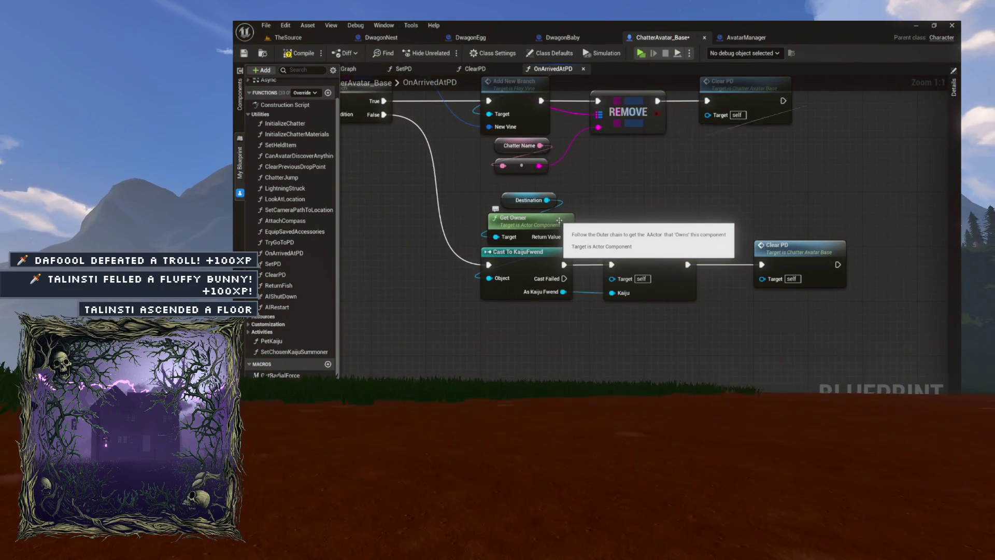
mouse_move(595, 215)
left_mouse_down()
mouse_move(706, 331)
mouse_move(622, 202)
mouse_move(684, 165)
mouse_move(648, 247)
left_mouse_up()
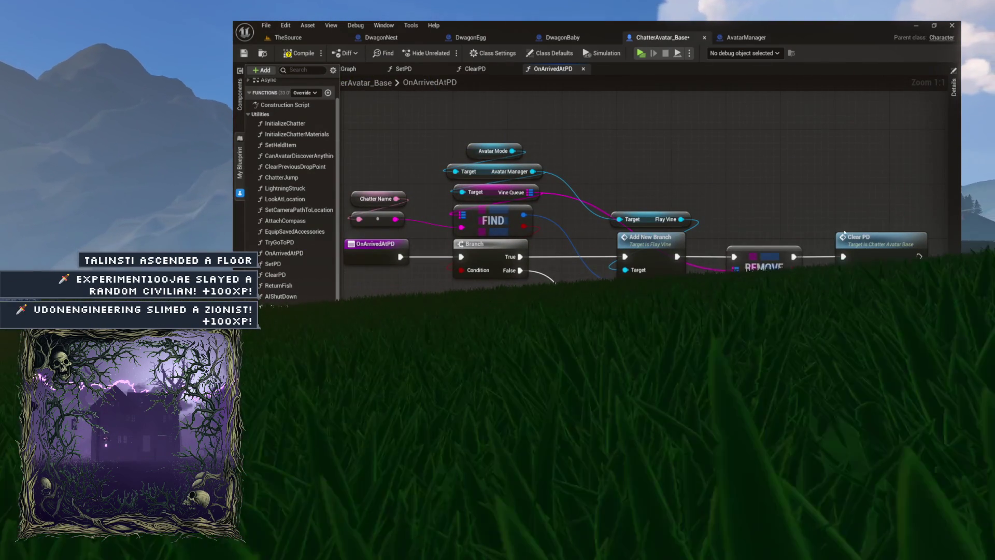
left_click_drag(845, 233, 844, 141)
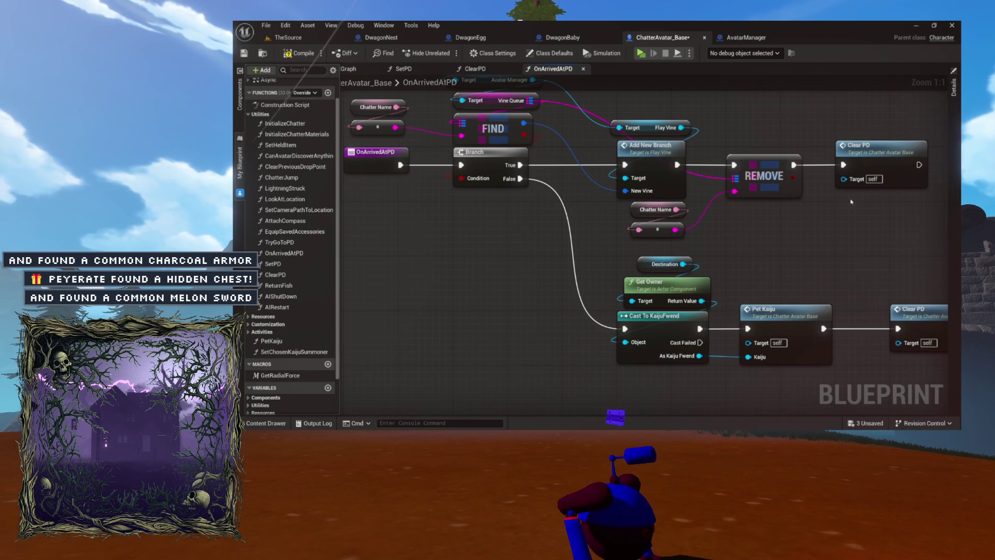
mouse_move(796, 259)
left_mouse_down()
mouse_move(651, 248)
mouse_move(601, 231)
mouse_move(684, 205)
mouse_move(654, 191)
mouse_move(674, 173)
mouse_move(737, 273)
mouse_move(828, 309)
mouse_move(679, 172)
mouse_move(646, 153)
mouse_move(590, 156)
left_mouse_up()
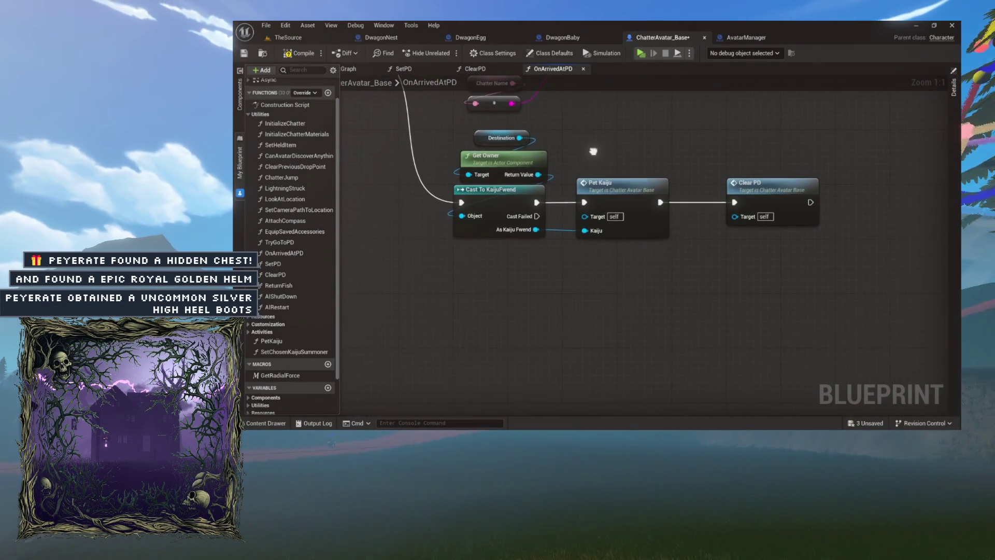
left_click_drag(672, 288, 674, 290)
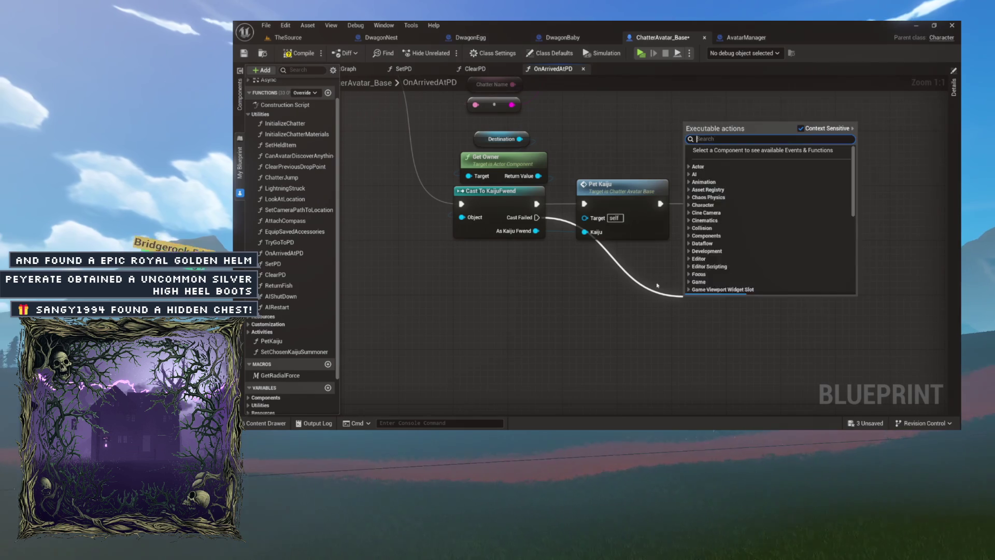
key("Escape")
mouse_move(372, 185)
left_mouse_down()
mouse_move(455, 308)
mouse_move(511, 322)
left_mouse_up()
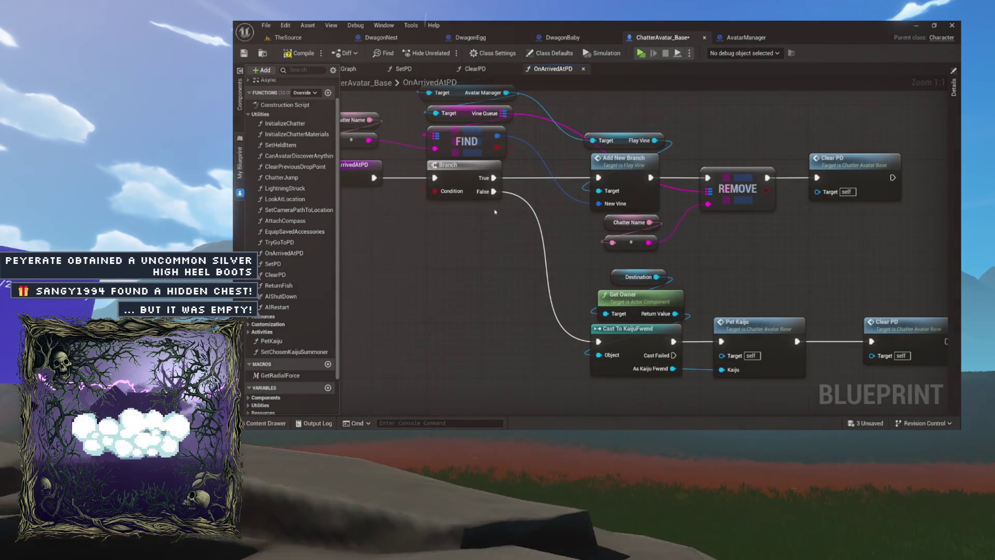
left_click_drag(695, 335, 610, 293)
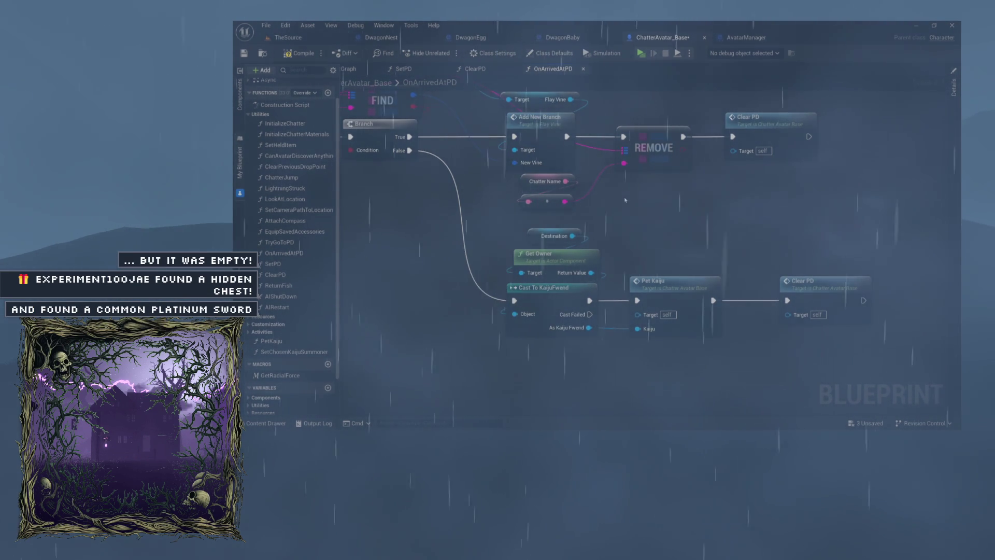
left_click_drag(719, 218, 632, 194)
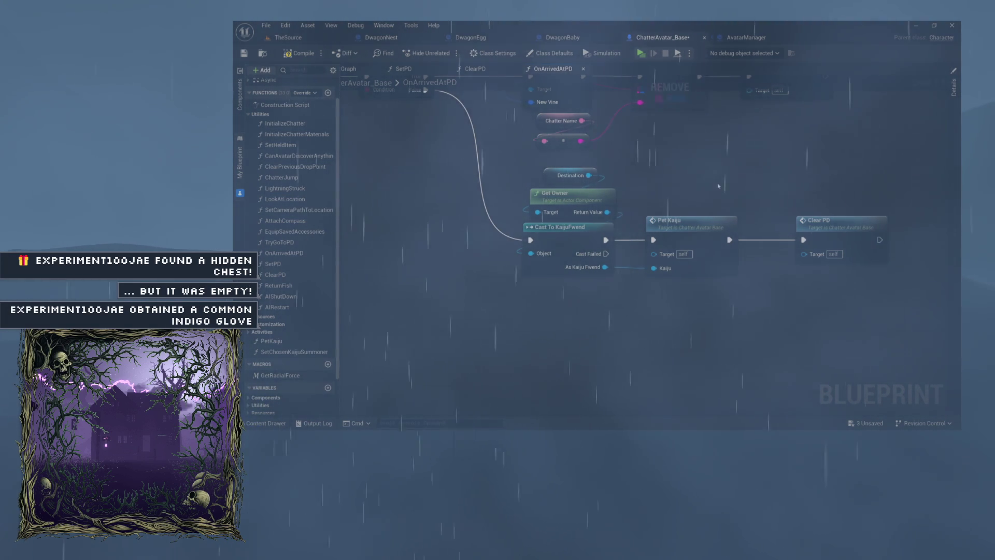
left_click_drag(719, 185, 708, 140)
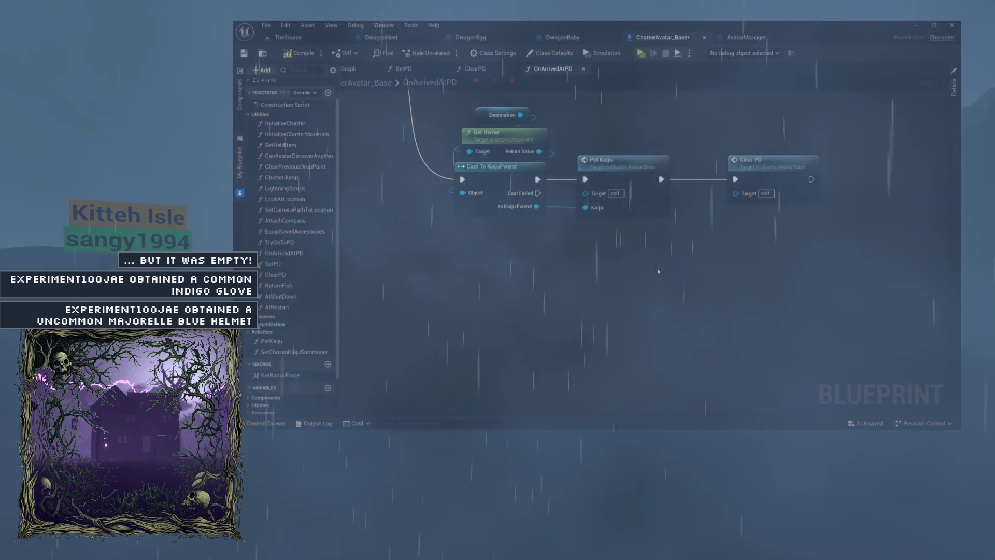
left_click_drag(658, 267, 583, 274)
left_click_drag(463, 199, 571, 282)
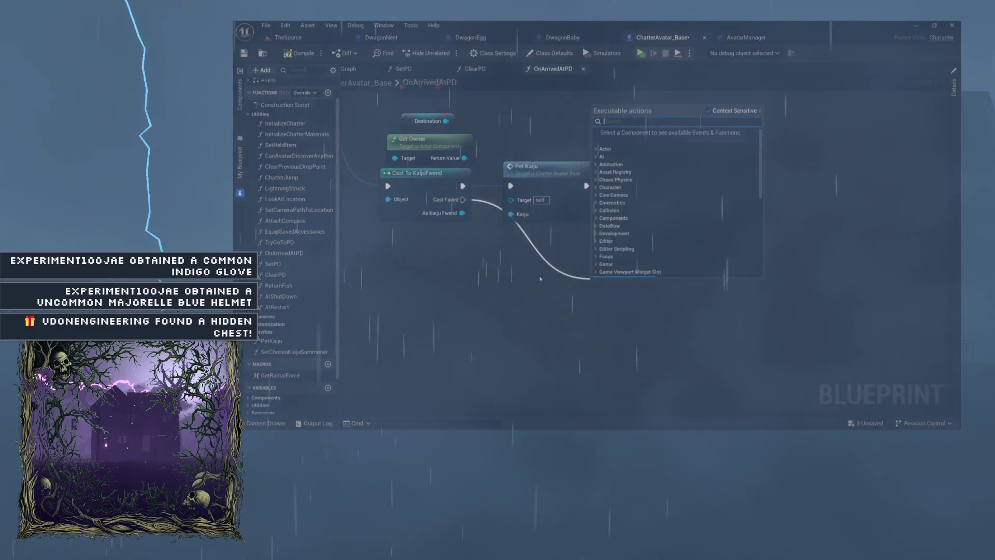
type("clear pd")
key("Return")
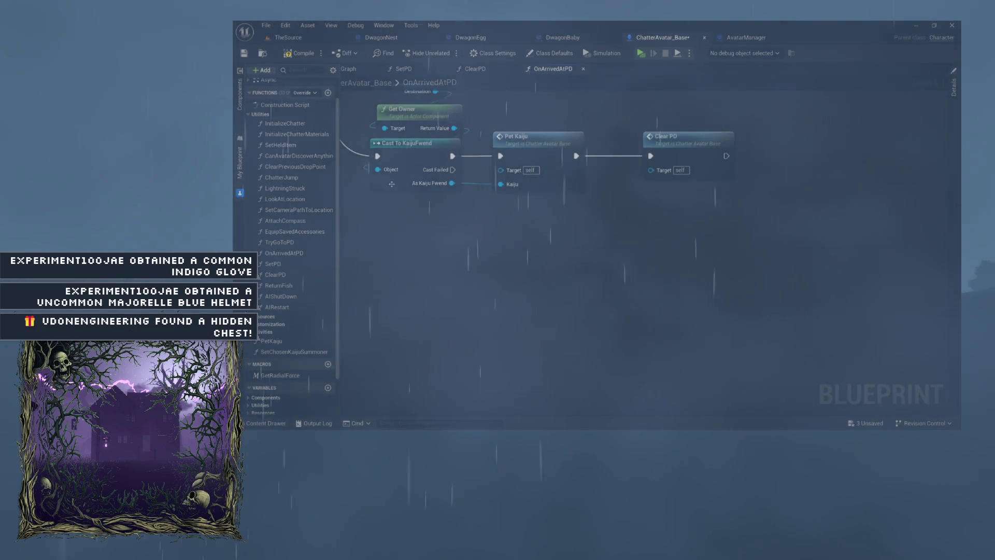
left_click_drag(502, 235, 487, 299)
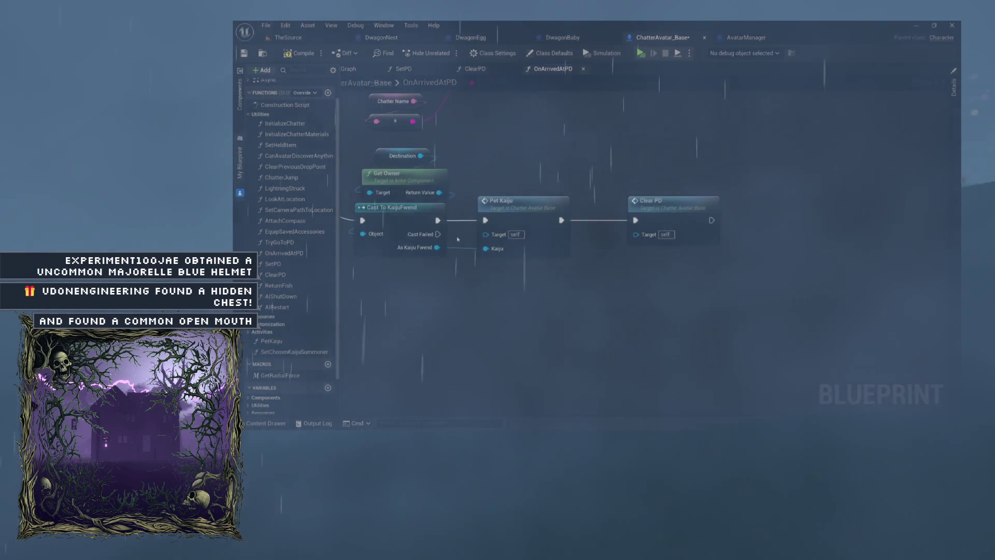
left_click(402, 156)
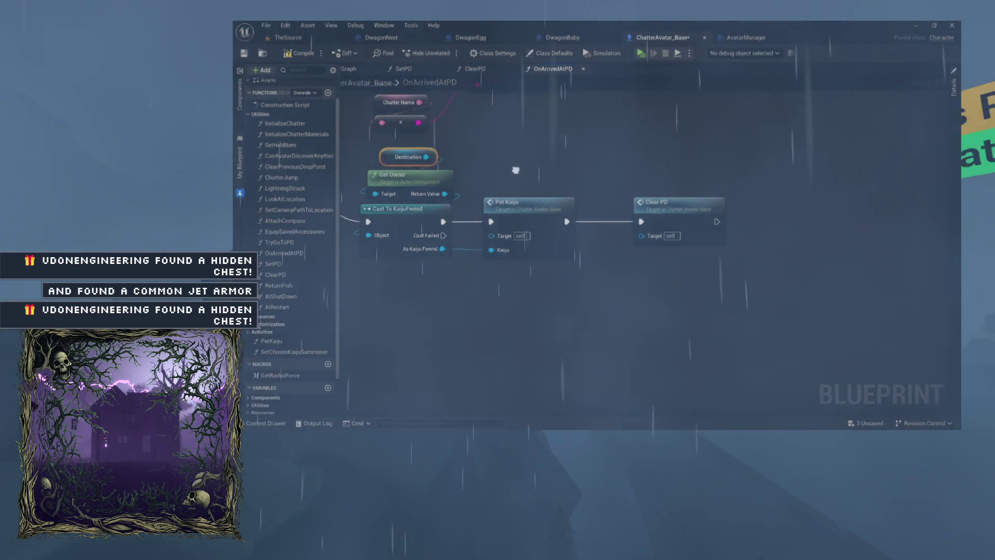
left_click_drag(510, 171, 585, 196)
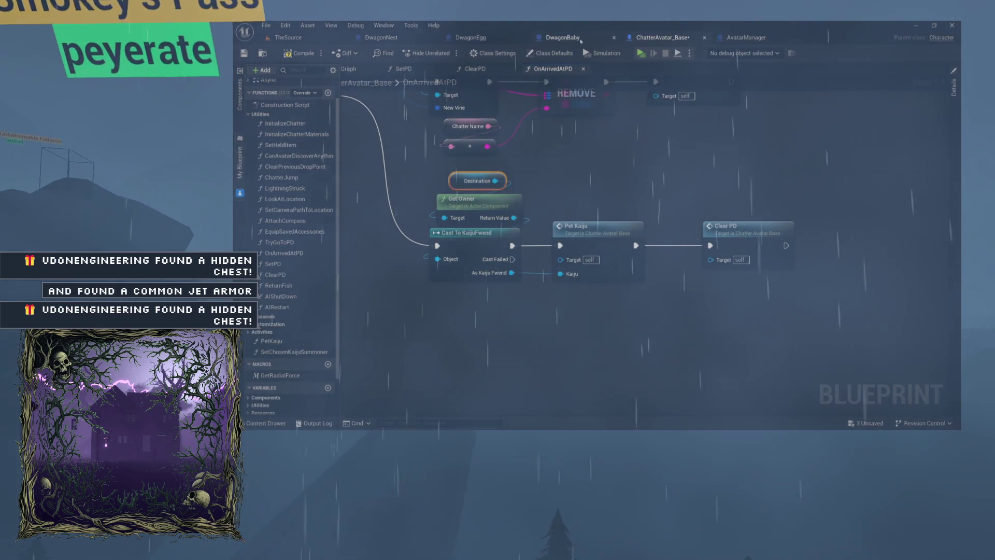
- Edit PersistentDestination from the HatchingSpot component in DwagonNest's component hierarchy
left_click(393, 38)
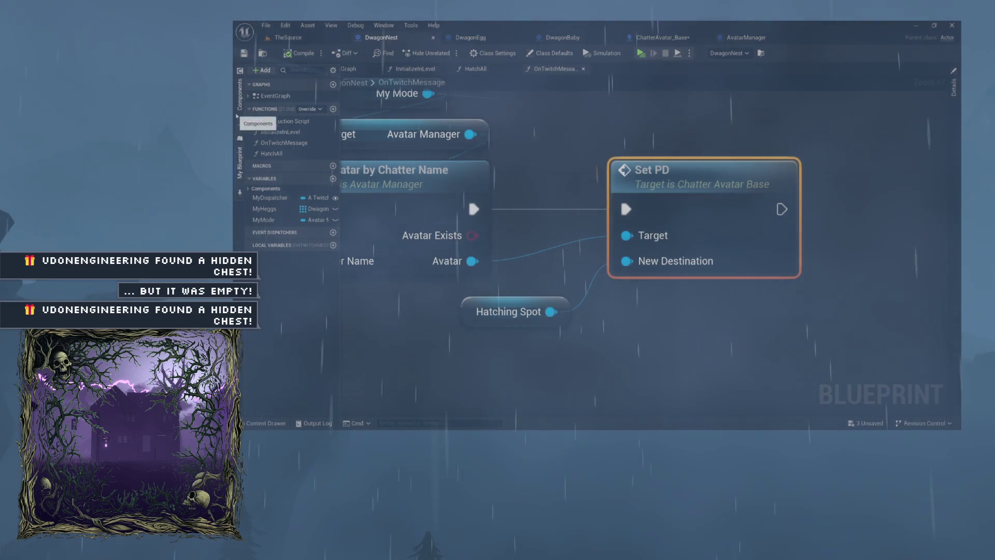
left_click(240, 93)
right_click(291, 107)
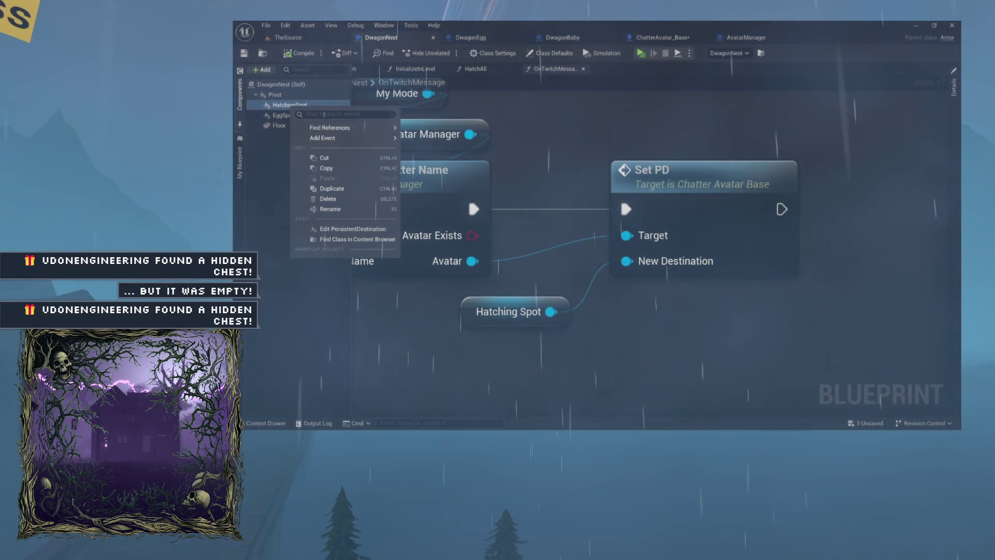
left_click(549, 139)
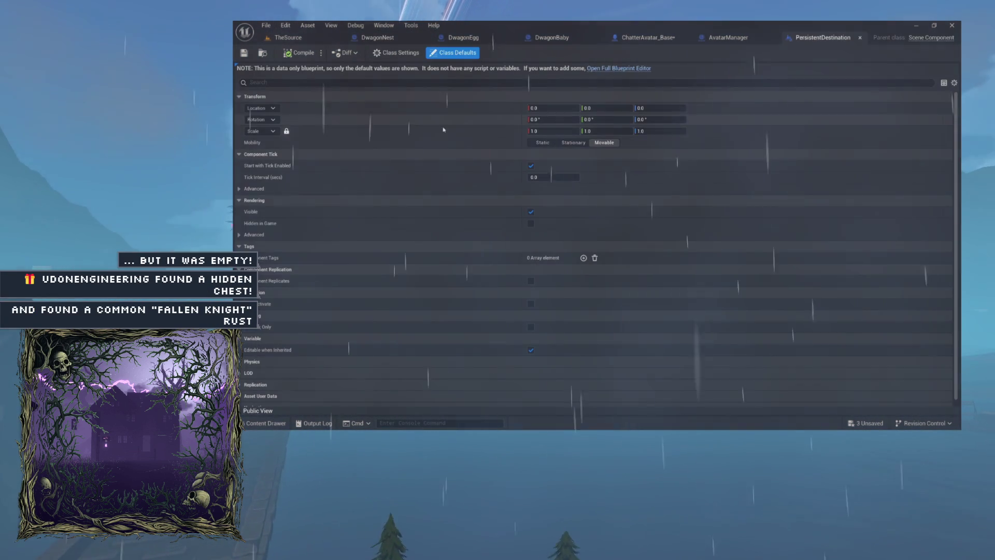
- Browse the Discoveries and Environment content folders, then open PersistentDestination in the full Blueprint editor
left_click(265, 54)
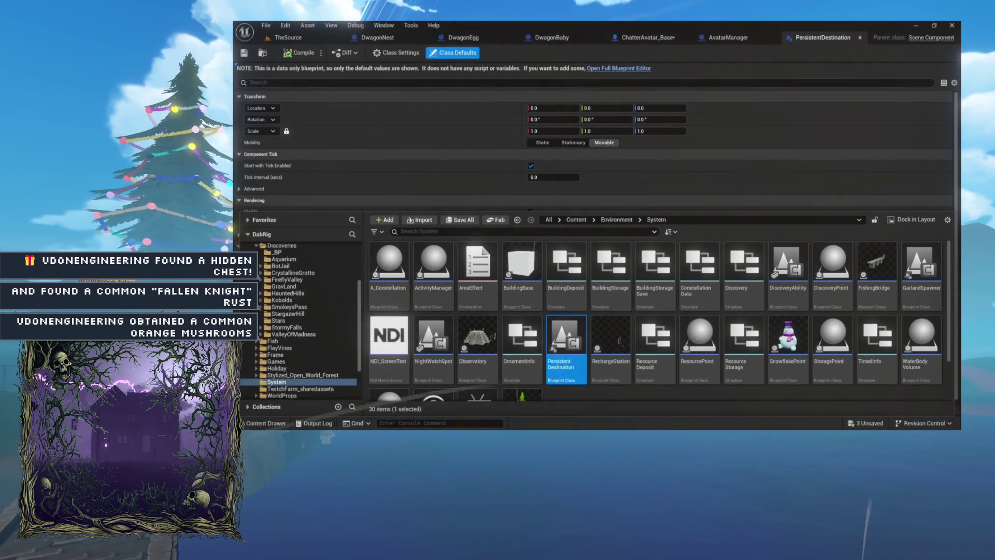
left_click(256, 245)
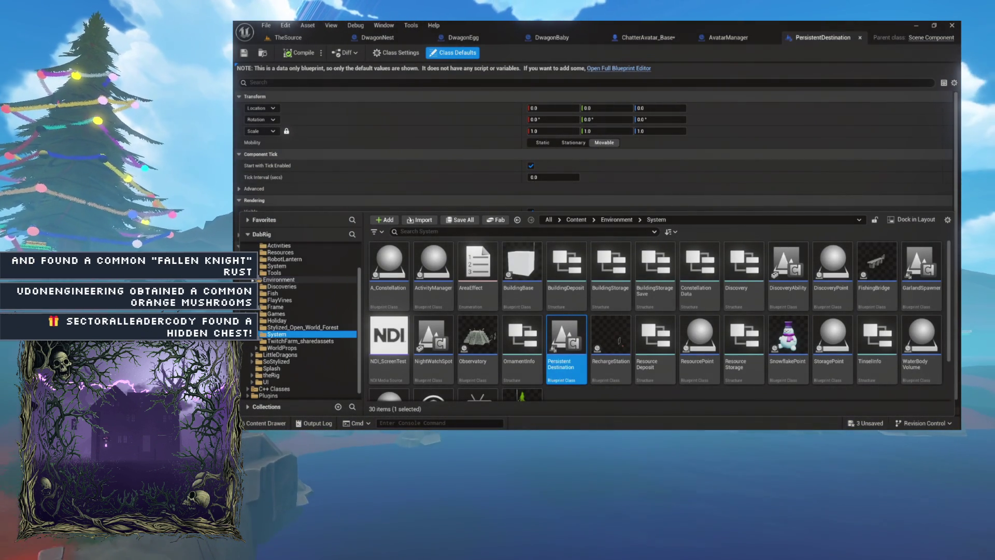
left_click(270, 279)
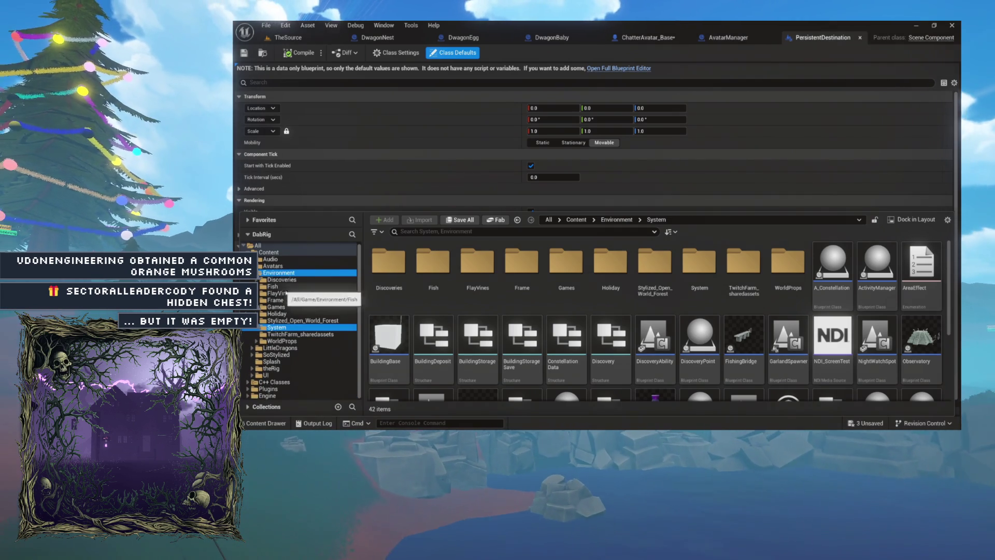
left_click(813, 36)
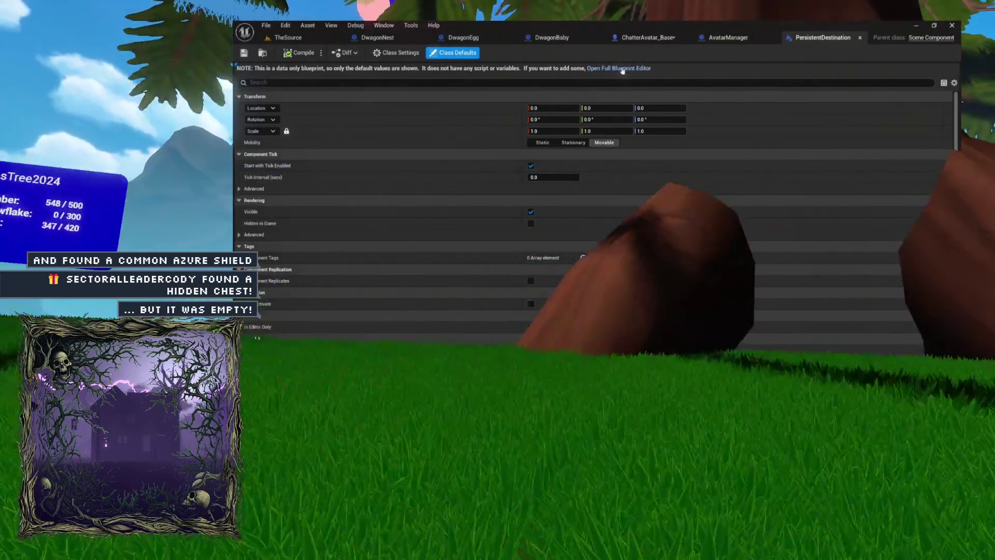
left_click(622, 68)
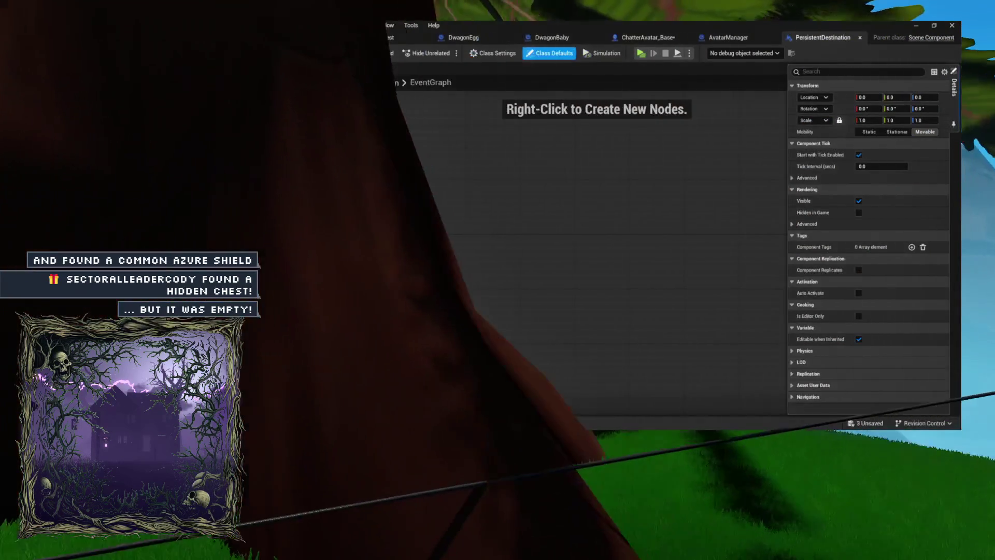